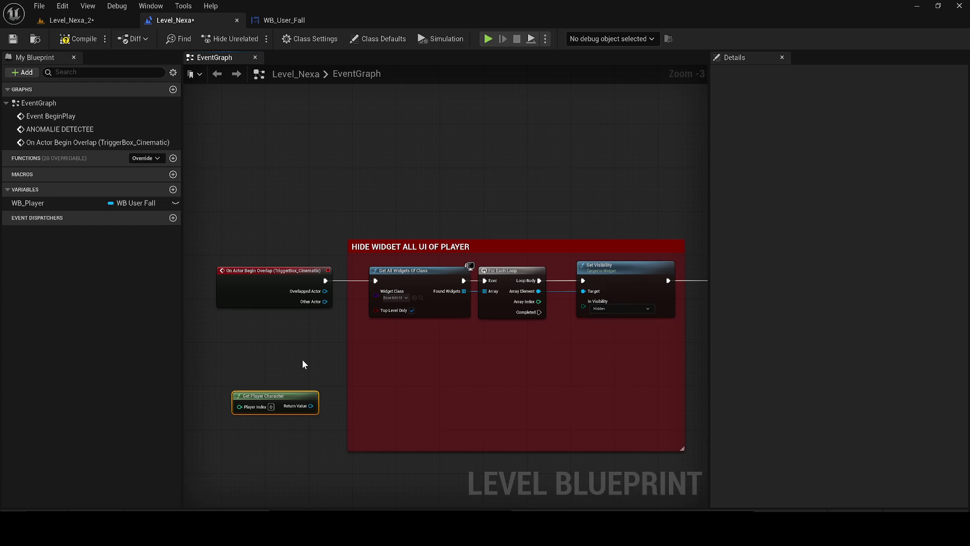
In Twitch's stream manager, ban the suspicious chatter from the channel using their user card.
key(alt+Tab)
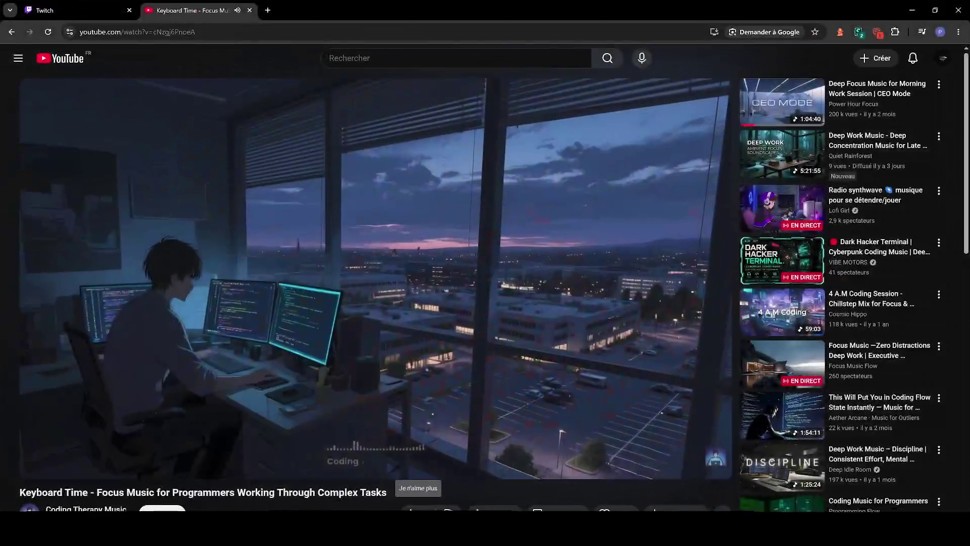
key(ctrl+Tab)
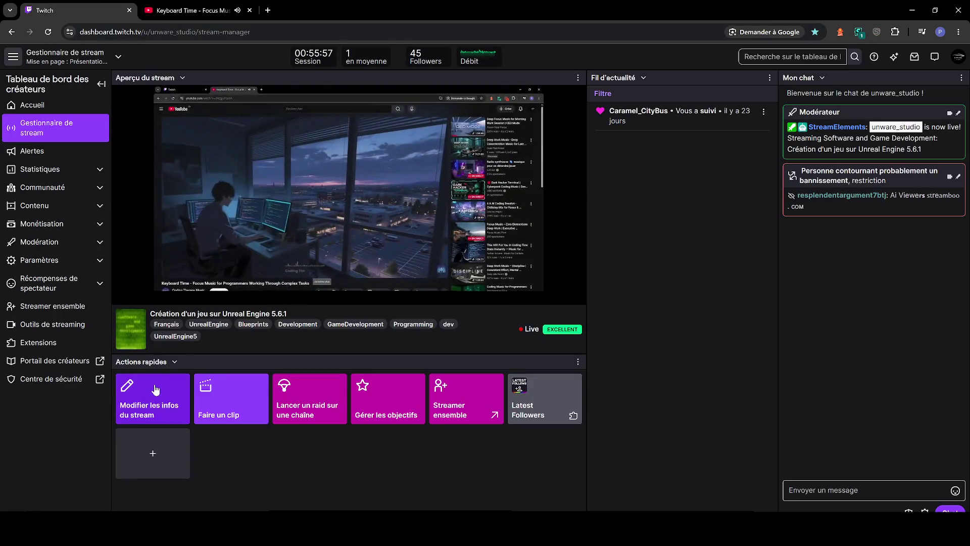
click(153, 389)
click(625, 57)
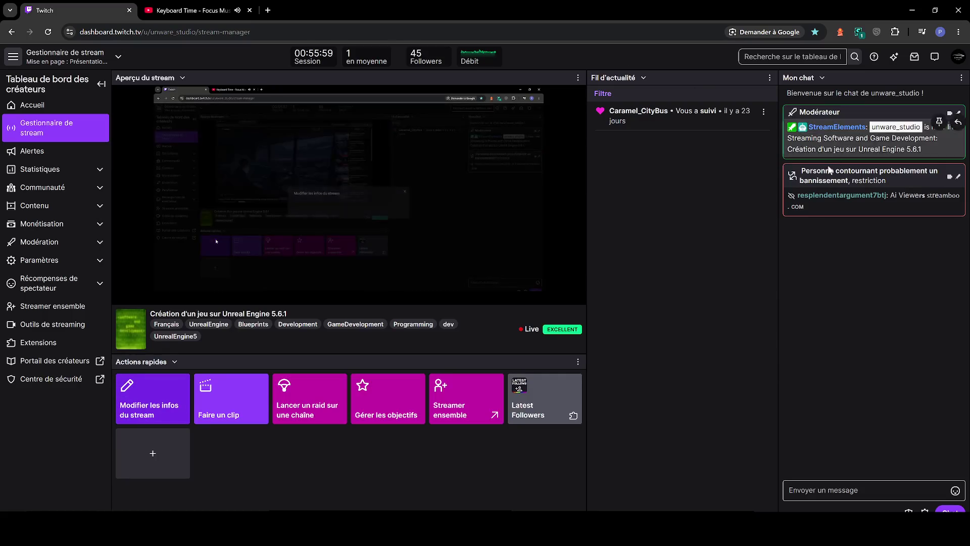
click(816, 195)
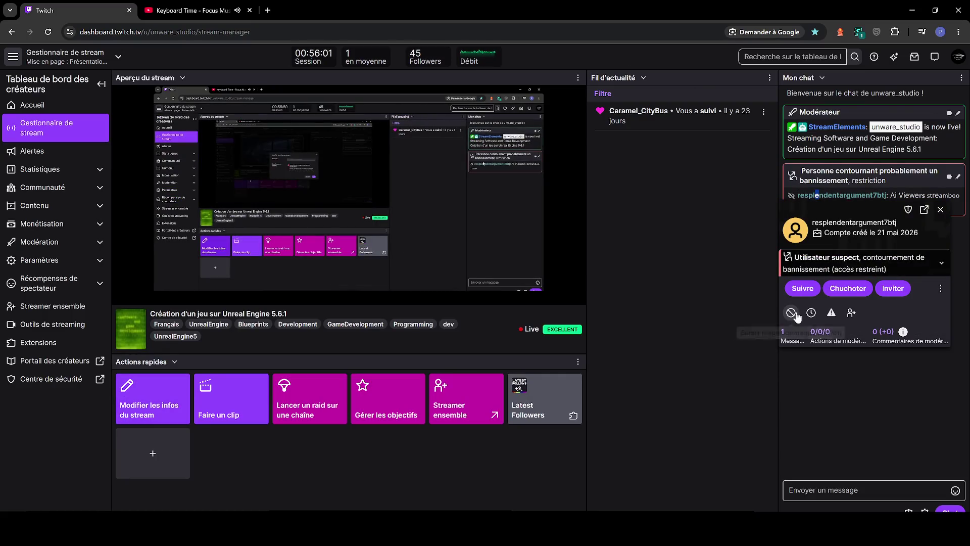
click(791, 312)
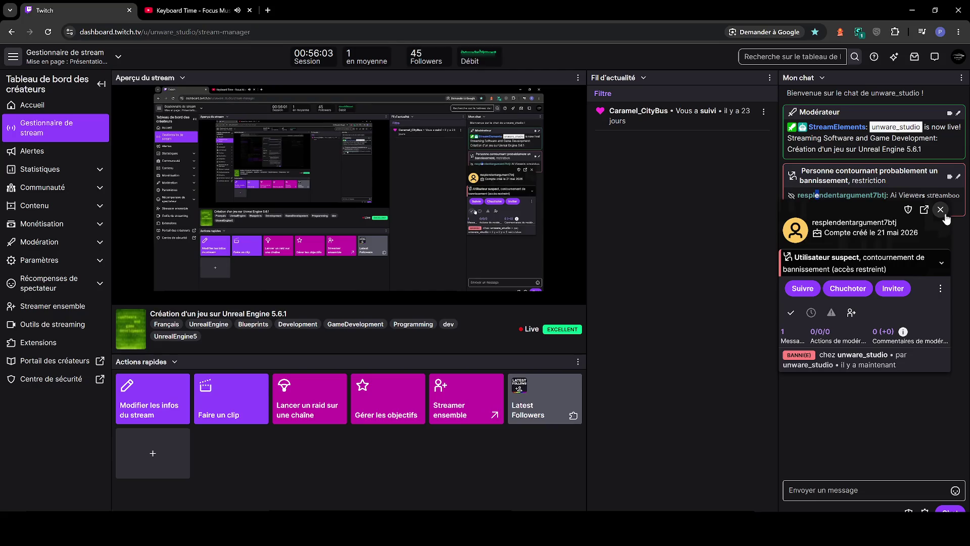
Report the user for Spam > Bots, entering 'bots' as the extra detail.
click(941, 288)
click(906, 335)
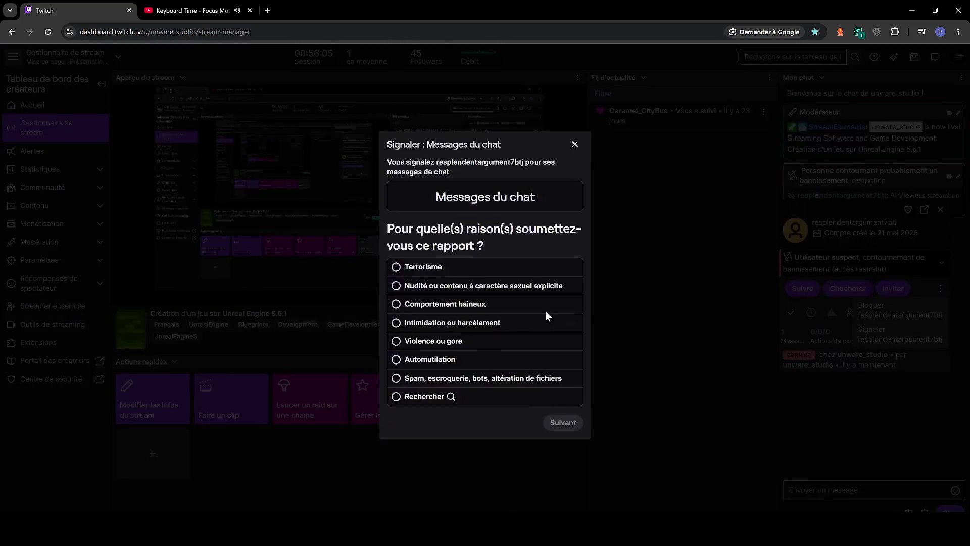
click(458, 343)
click(459, 389)
click(563, 433)
click(468, 365)
click(563, 433)
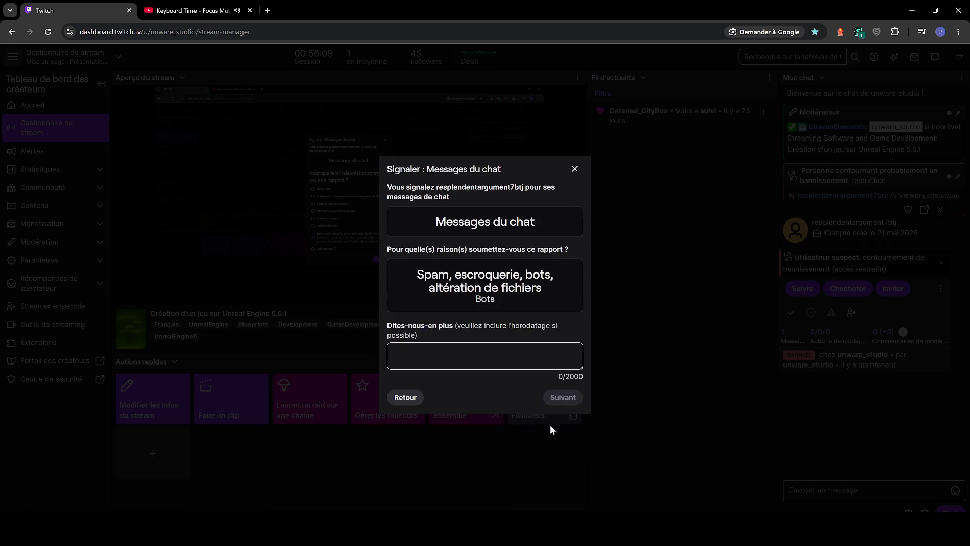
text(bots)
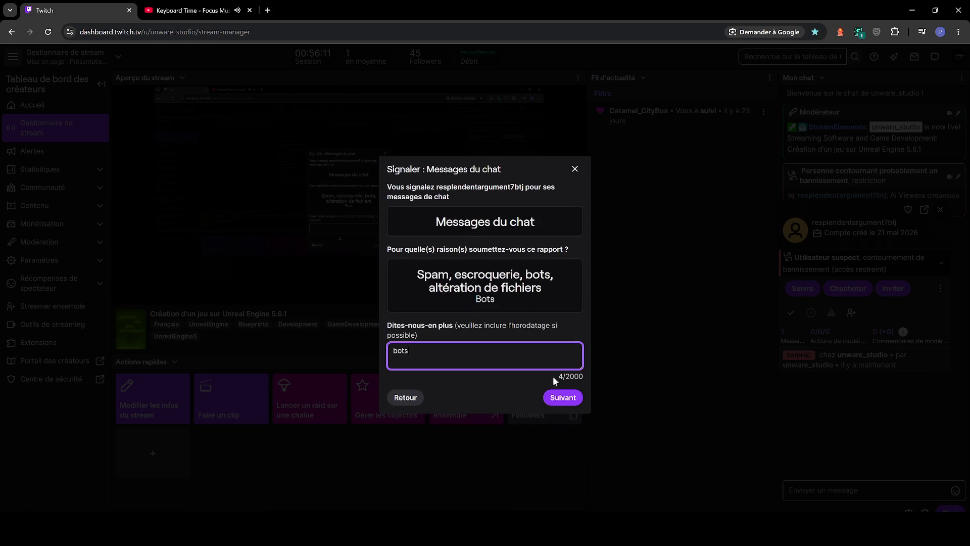
Confirm and submit the report, close the user card, and minimize the browser.
click(563, 398)
click(443, 302)
click(531, 324)
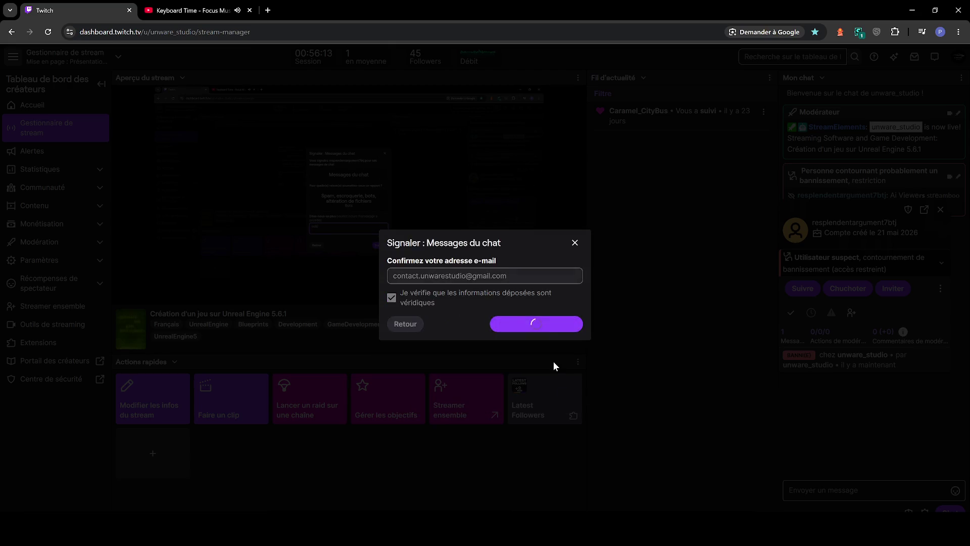
click(561, 364)
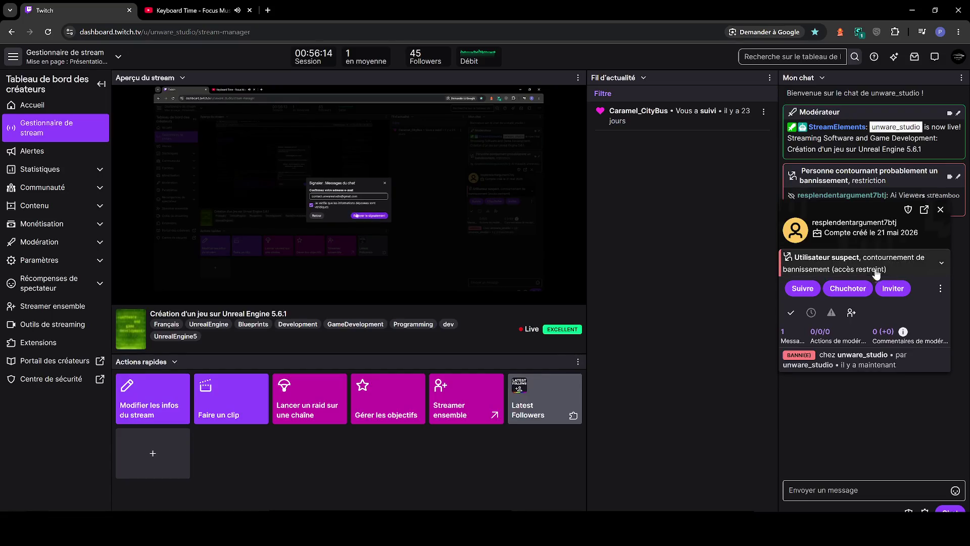
click(941, 209)
click(907, 6)
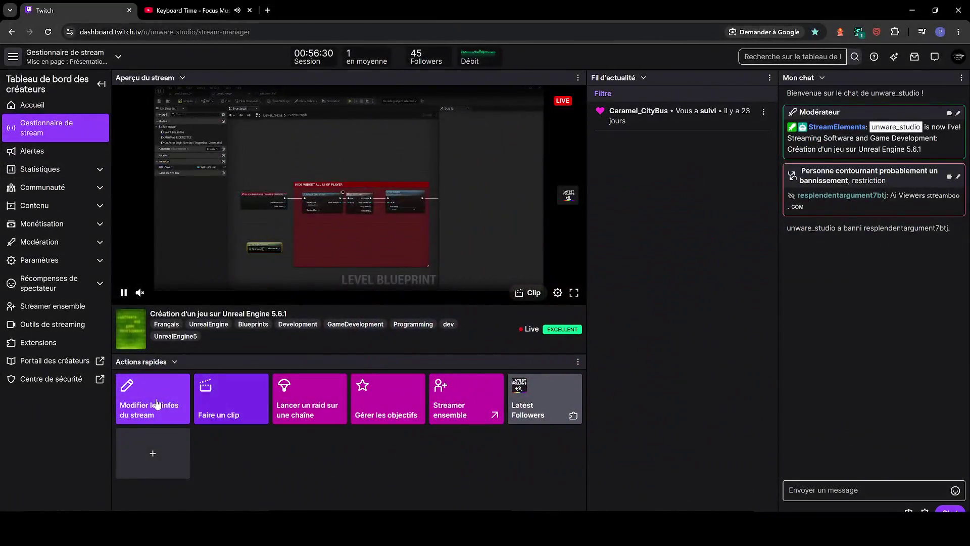
Insert 'd'horreur' into the stream title, copy it into the live notification, and save.
click(155, 402)
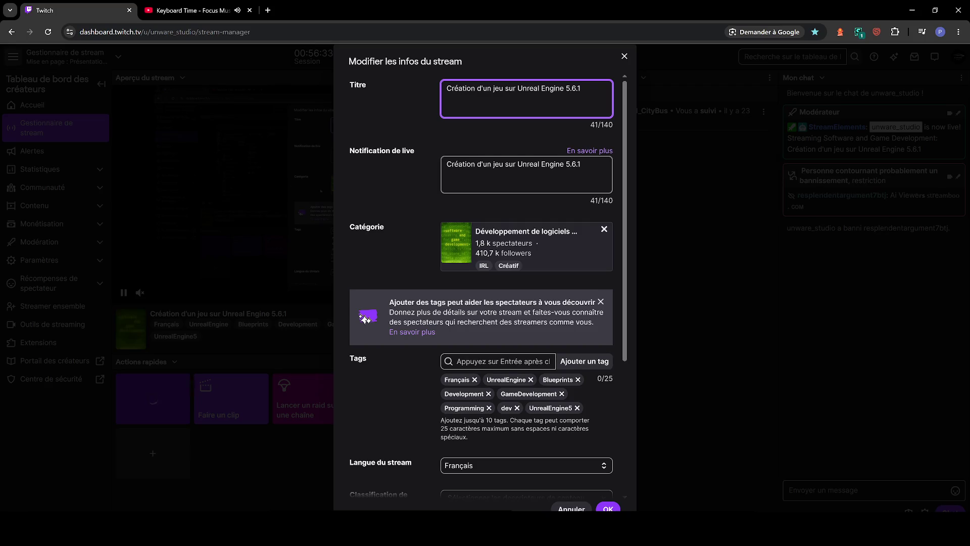
text(d'horr)
text(eur)
key(ctrl+a)
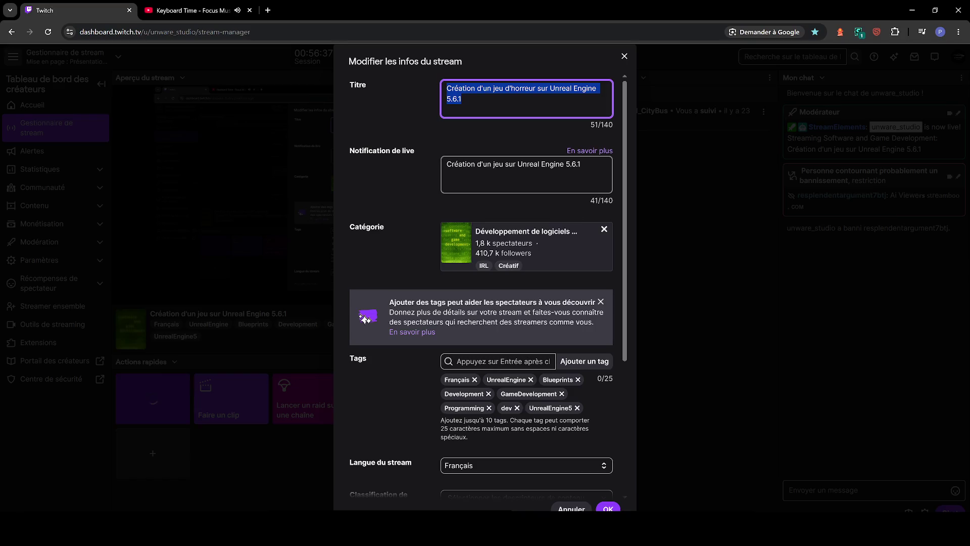
key(ctrl+c)
click(525, 175)
key(ctrl+a)
key(ctrl+v)
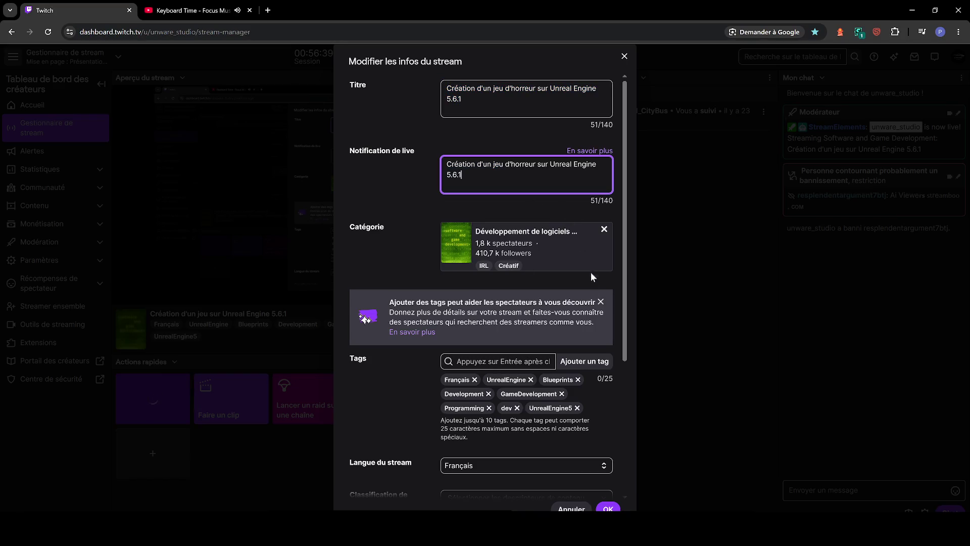
click(608, 508)
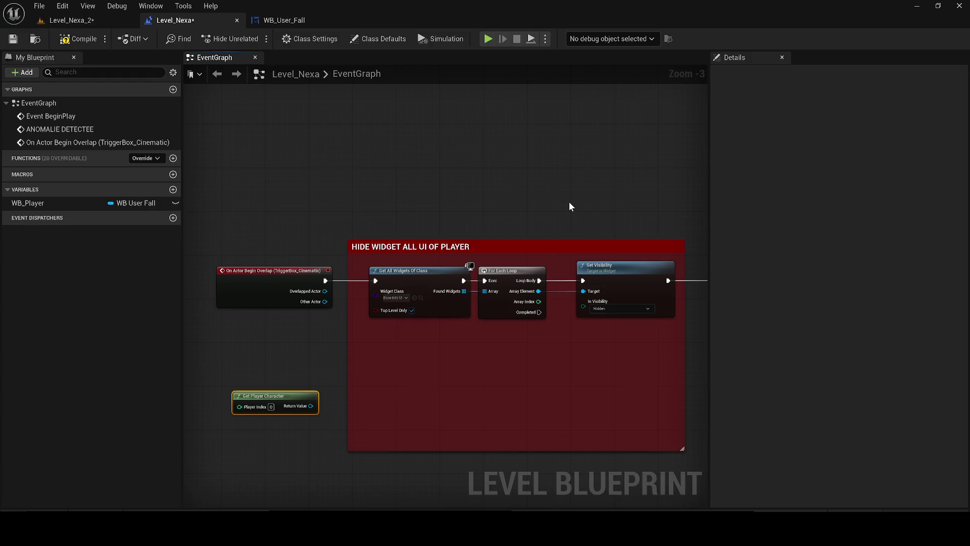
drag(311, 405, 475, 412)
Add a Set Input Mode UI Only node to the Level_Nexa graph.
text(ui only)
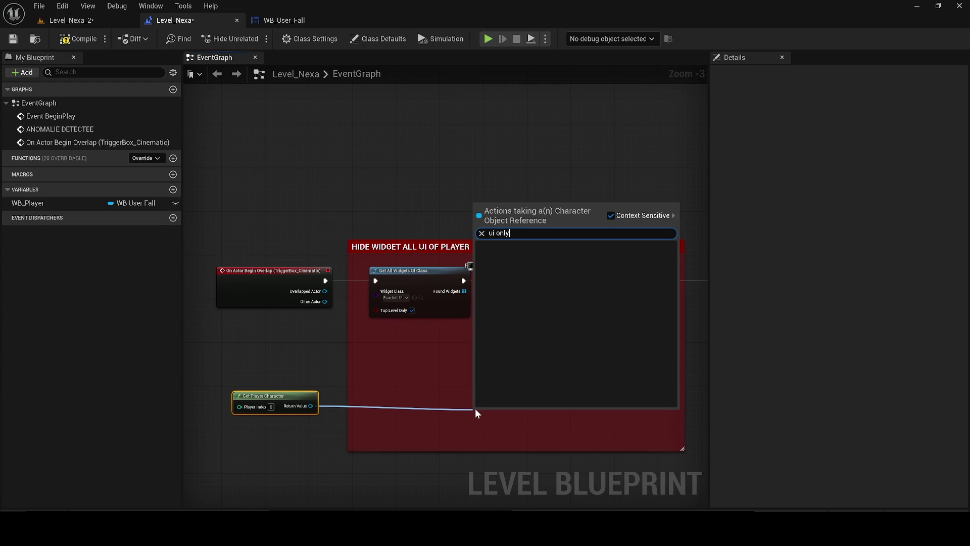
right_click(410, 389)
text(ui lonly)
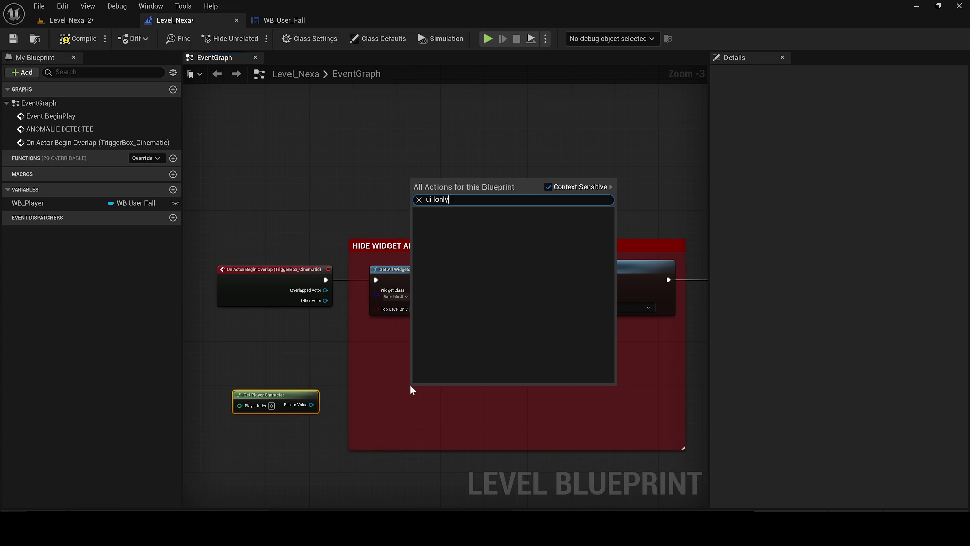
key(ctrl+a)
text(ui only)
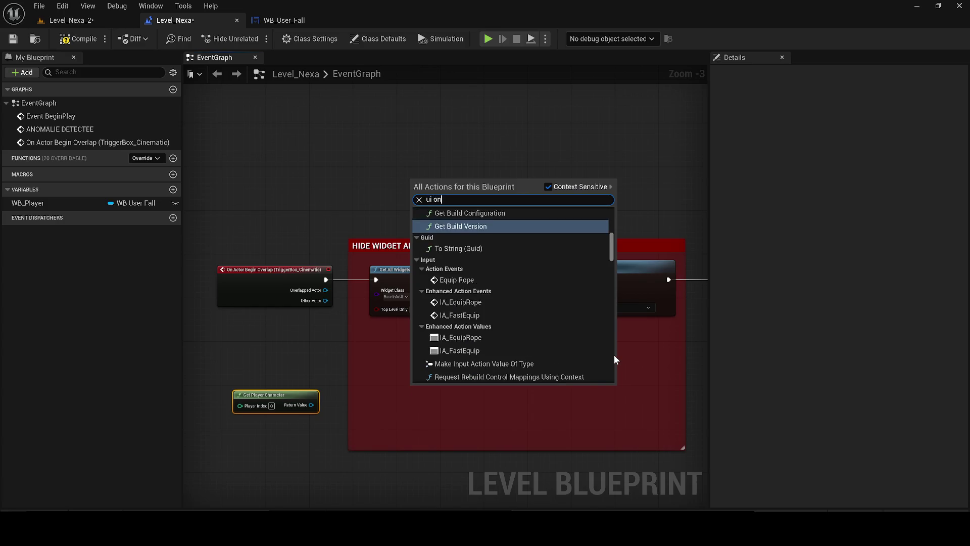
key(Return)
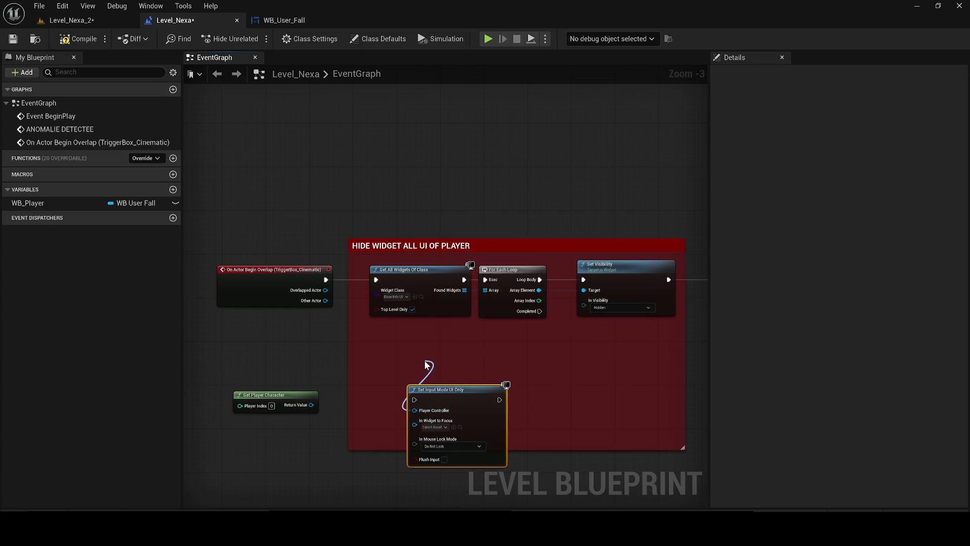
scroll(436, 402, up, 4)
Feed its Player Controller pin from a new Get Player Controller node.
mouse_move(435, 389)
mouse_down()
mouse_move(435, 339)
mouse_move(274, 330)
mouse_up()
text(get player c)
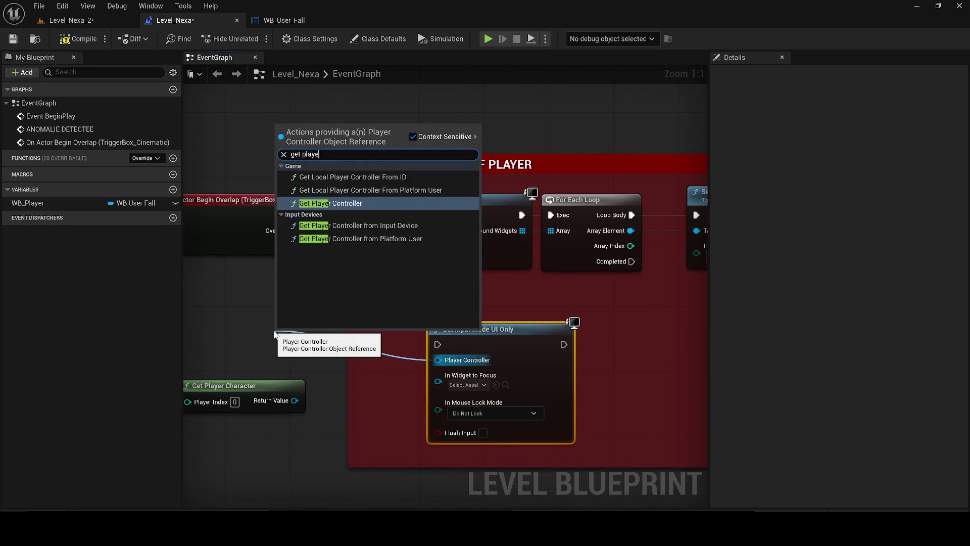
key(Return)
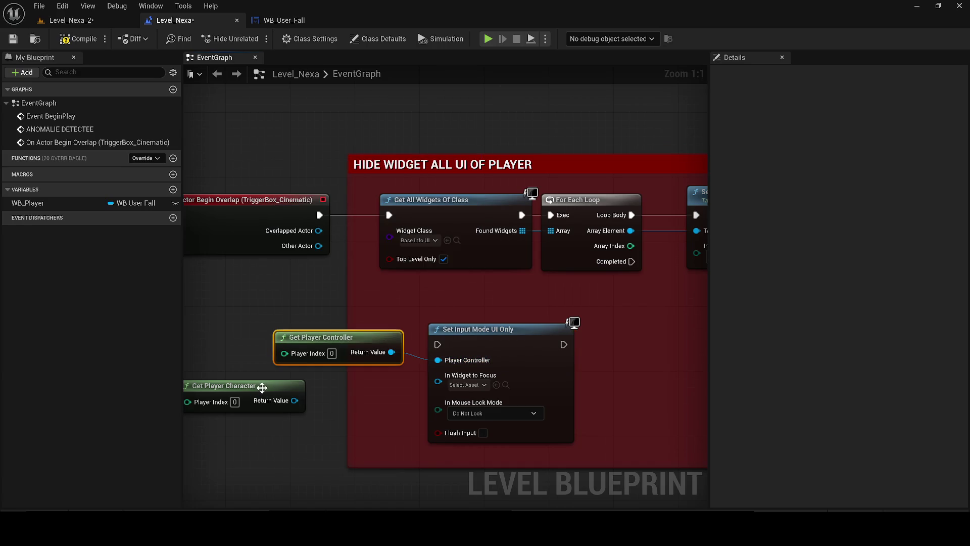
drag(324, 347, 261, 390)
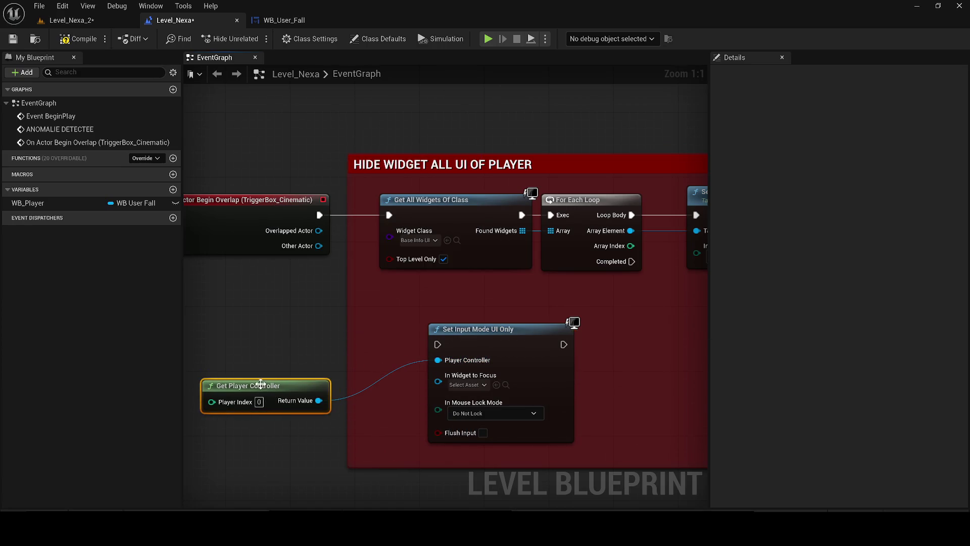
scroll(541, 360, down, 2)
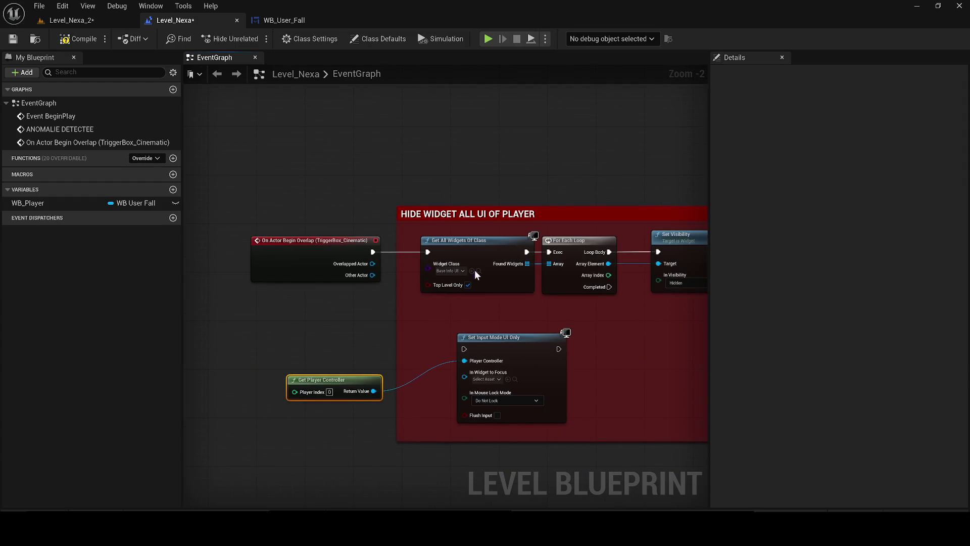
Route the overlap event through Set Input Mode UI Only into Get All Widgets, then compile and save.
mouse_move(428, 251)
mouse_down()
mouse_move(437, 314)
mouse_move(464, 349)
mouse_up()
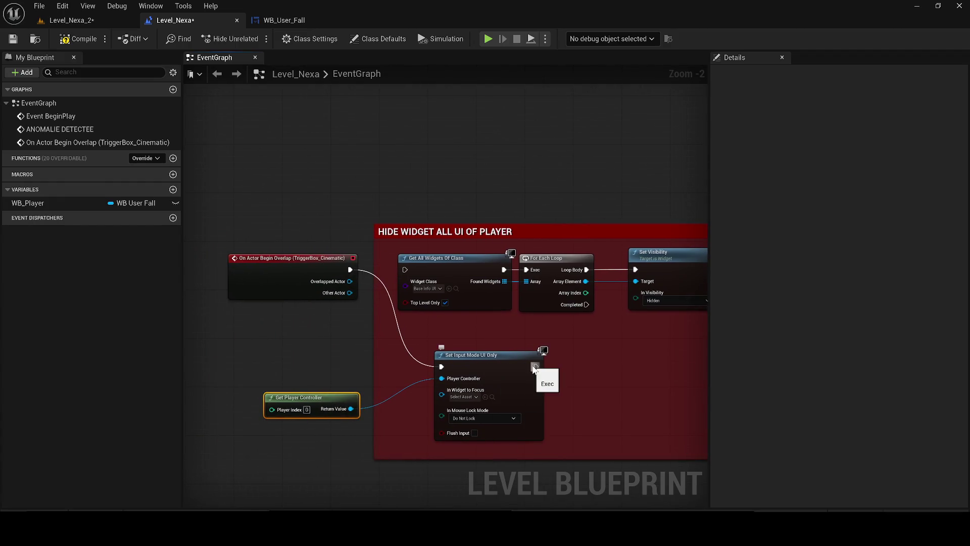
drag(535, 366, 400, 268)
key(Escape)
drag(526, 356, 402, 268)
click(78, 39)
click(13, 39)
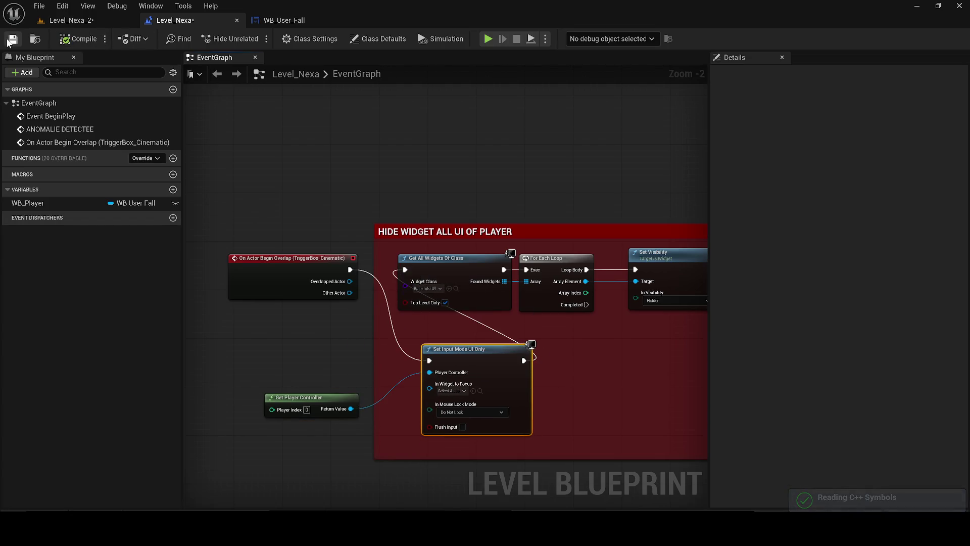
click(65, 23)
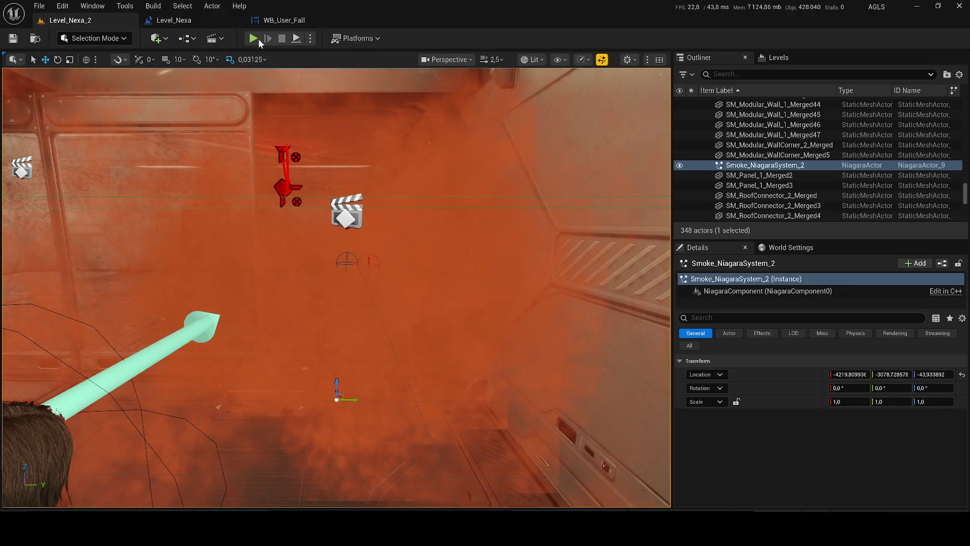
Play-test Level_Nexa_2 twice, stopping each session, then return to the Level_Nexa graph.
key(alt+p)
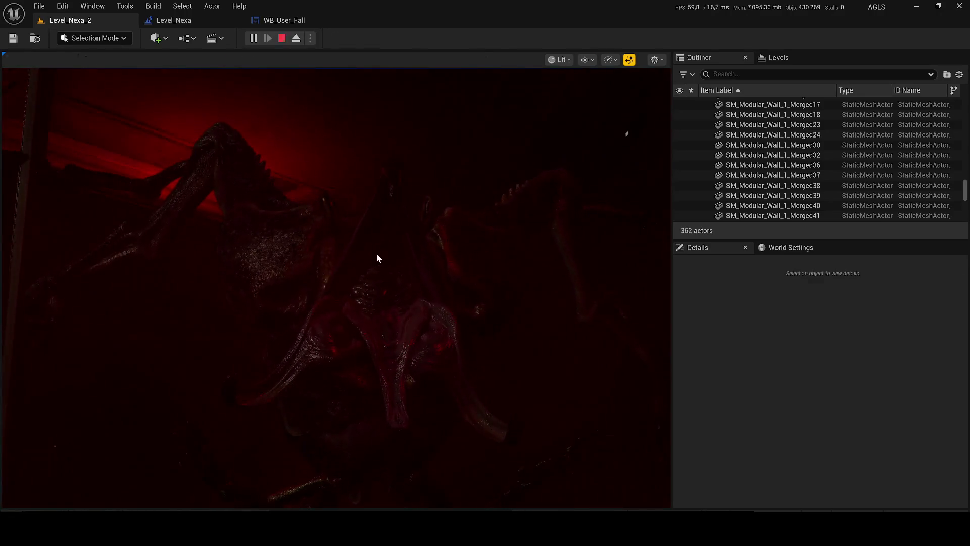
key(Escape)
click(253, 38)
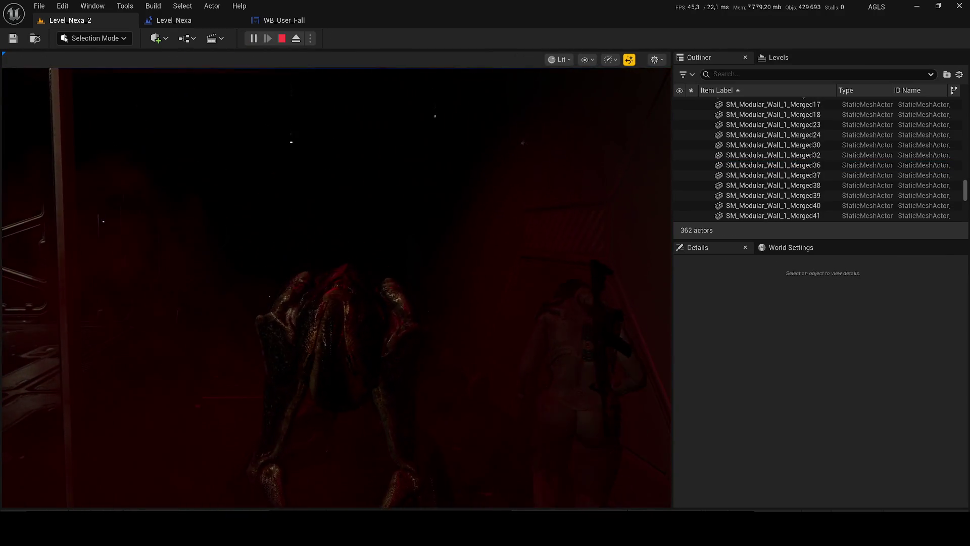
key(Escape)
click(174, 21)
Add a Disable Input node inside the red comment box and delete Set Input Mode UI Only.
drag(350, 409, 296, 477)
text(di)
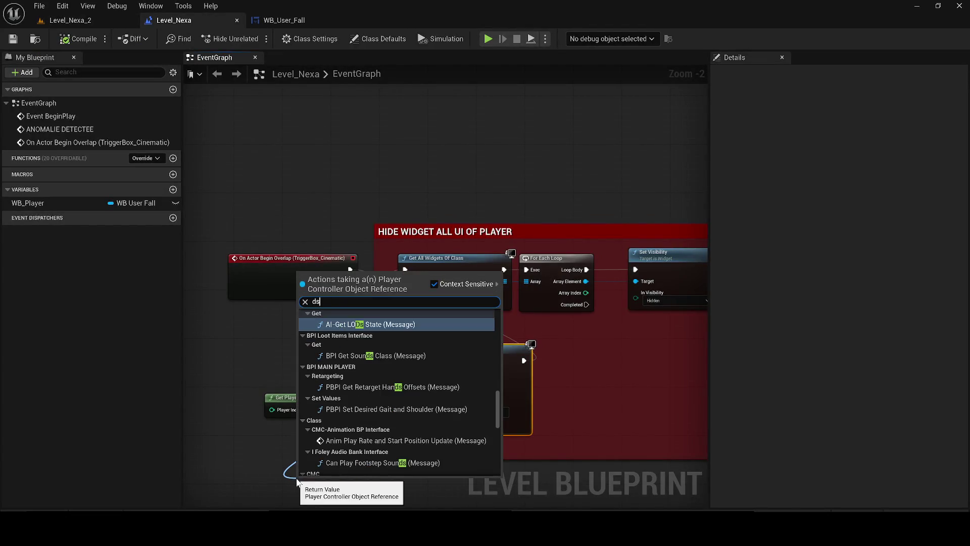
text(sa)
key(Return)
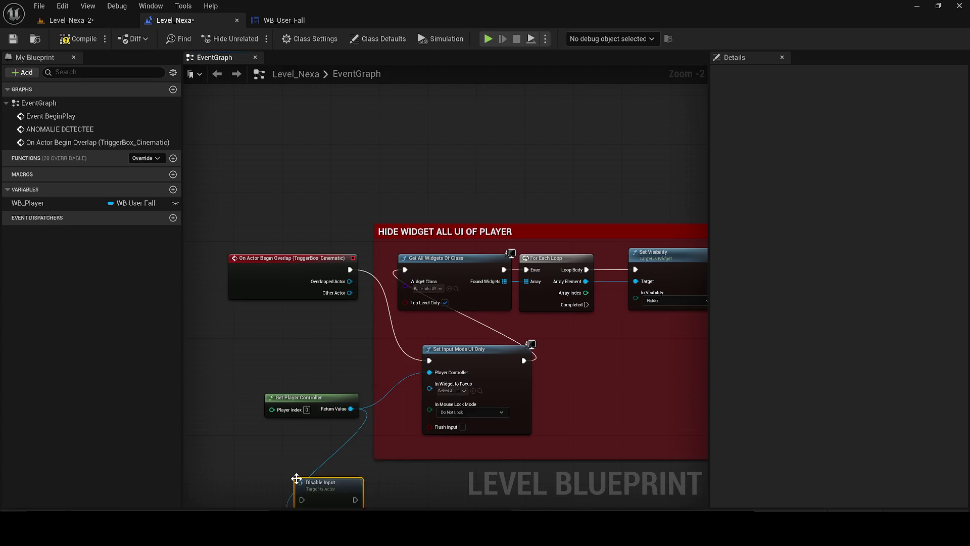
drag(338, 483, 452, 374)
click(480, 366)
key(Delete)
click(447, 378)
Wire Get Player Controller into Disable Input, add a second one for Target, and reposition the overlap event.
scroll(447, 378, up, 1)
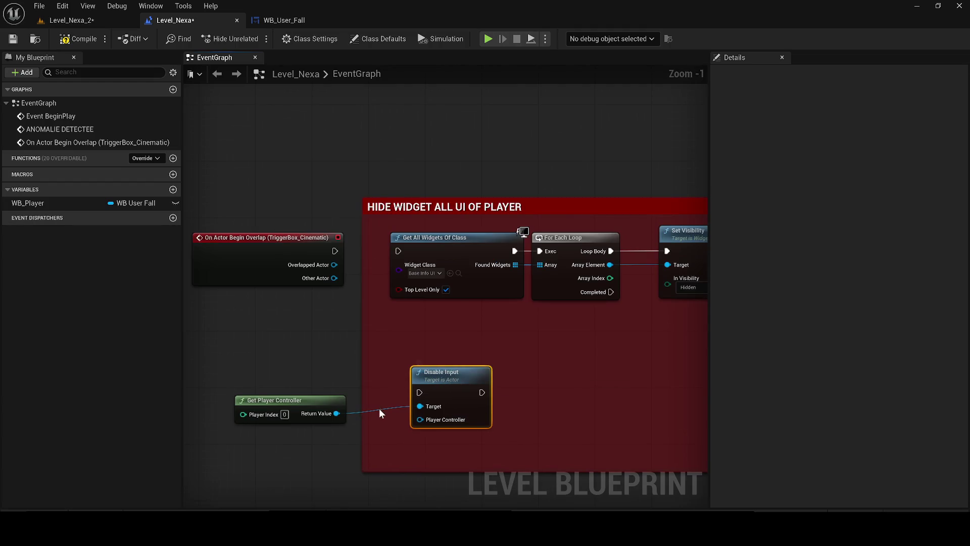
drag(420, 419, 326, 414)
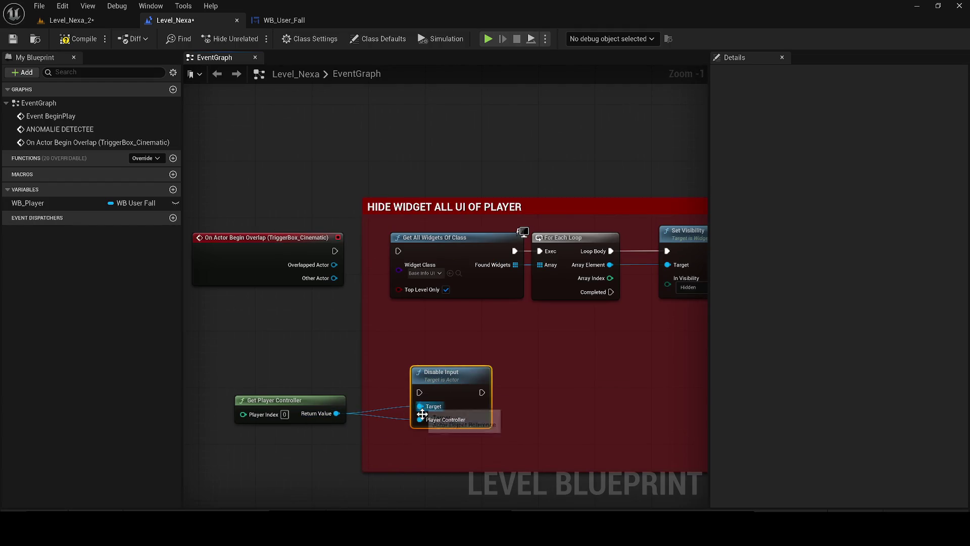
alt+click(428, 407)
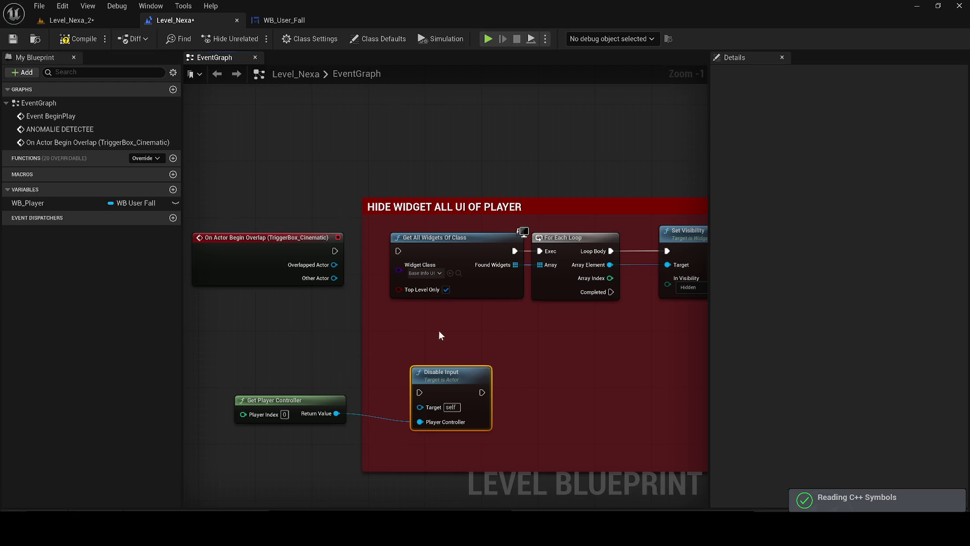
right_click(324, 346)
text(player)
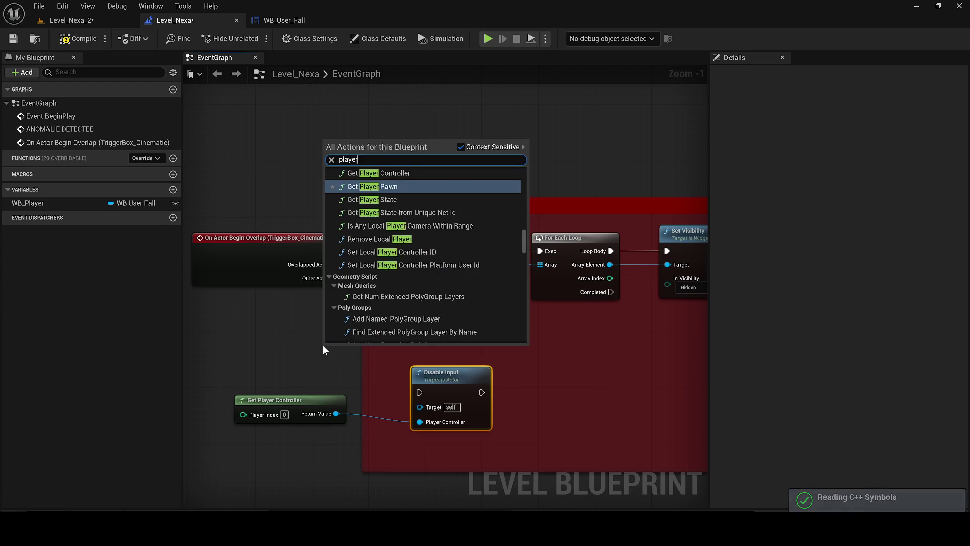
text( controll)
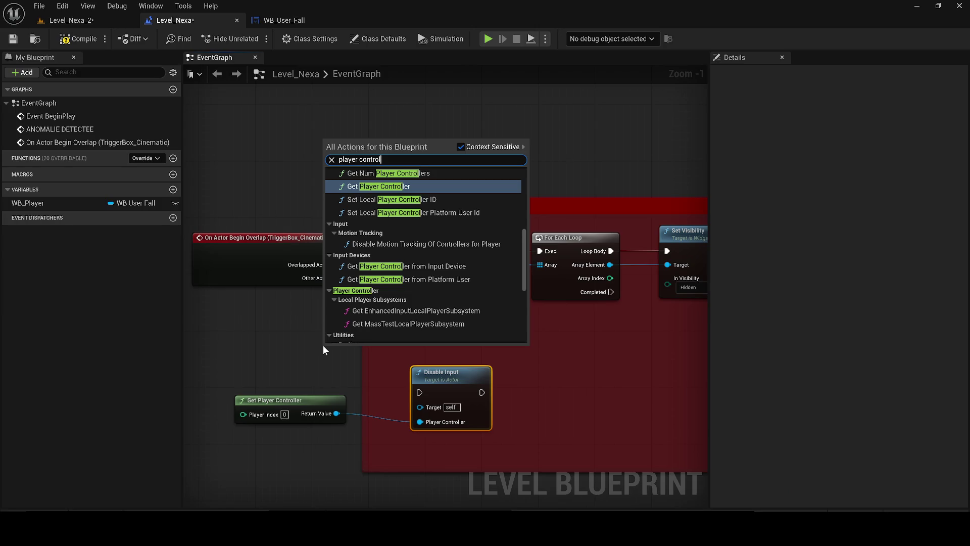
key(Return)
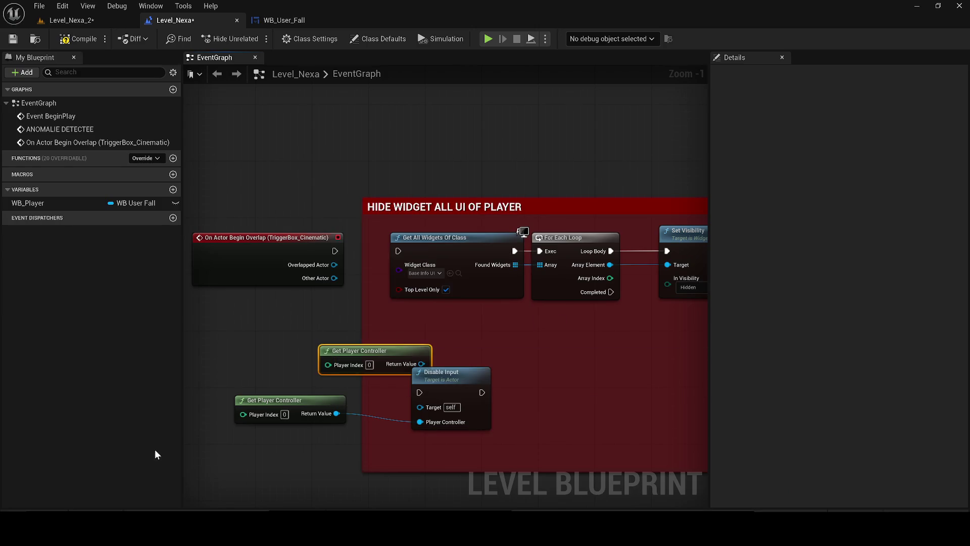
mouse_move(356, 348)
mouse_down()
mouse_move(285, 341)
mouse_move(419, 386)
mouse_move(420, 406)
mouse_up()
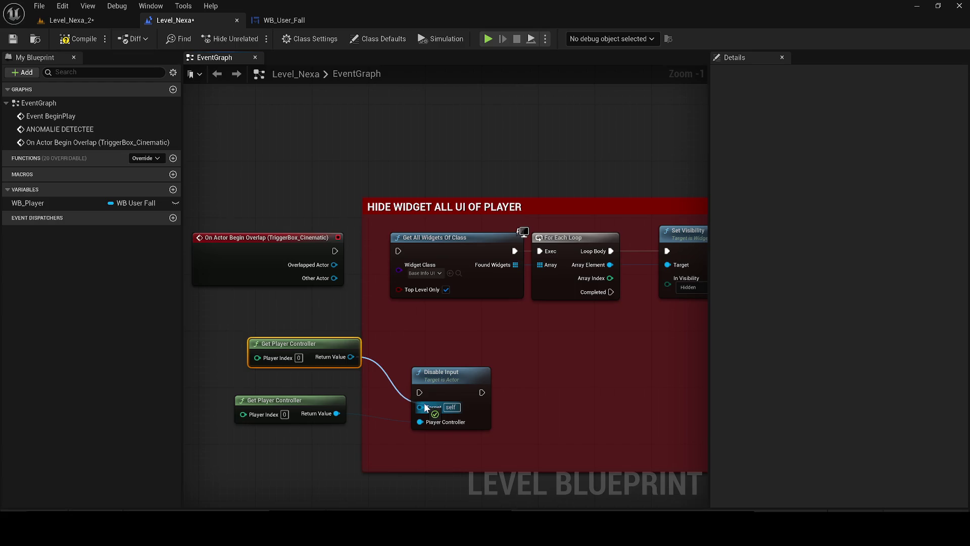
drag(317, 364, 298, 357)
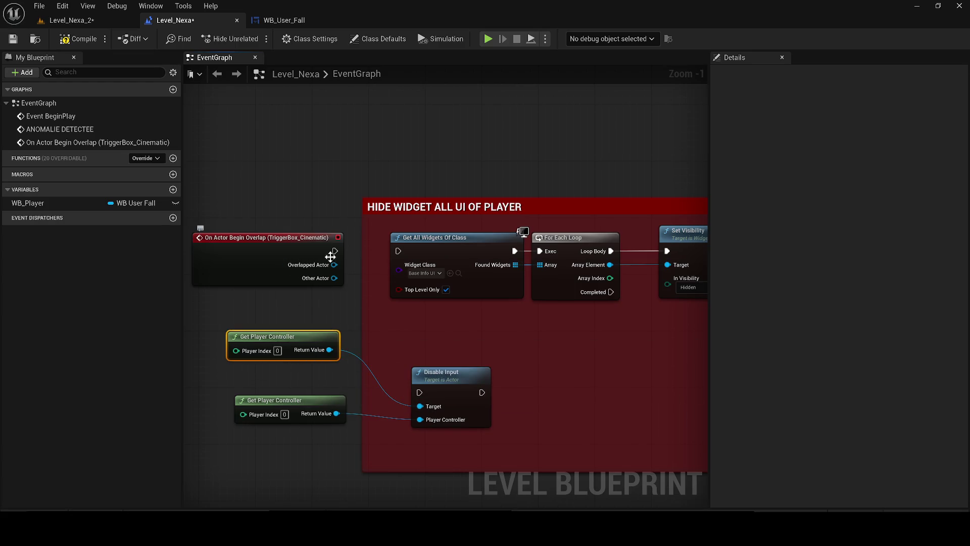
drag(327, 256, 390, 345)
mouse_move(356, 308)
mouse_down()
mouse_move(292, 233)
mouse_move(316, 250)
mouse_move(412, 400)
mouse_move(420, 392)
mouse_up()
Run Disable Input from the overlap event before Get All Widgets Of Class, then test-play the level.
drag(482, 392, 402, 250)
click(108, 21)
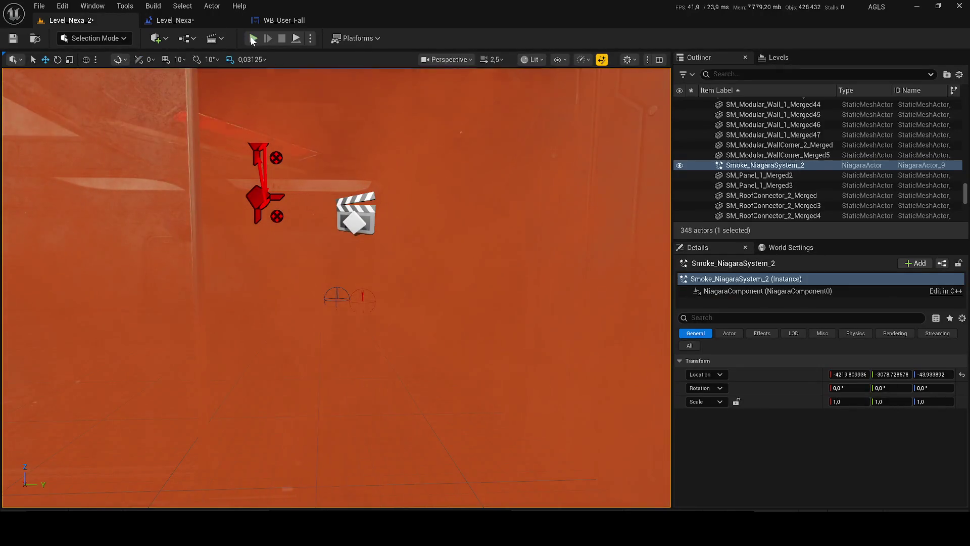
key(alt+p)
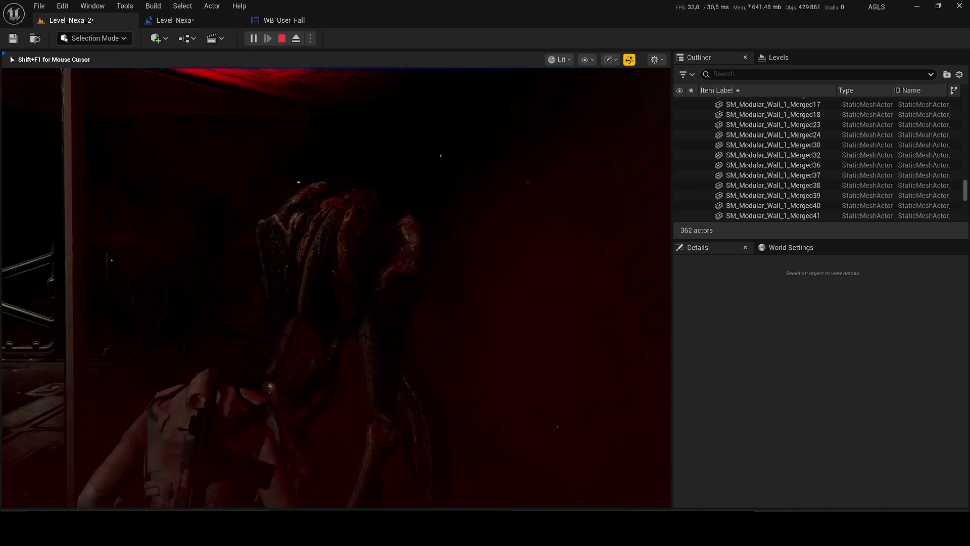
key(Escape)
click(175, 21)
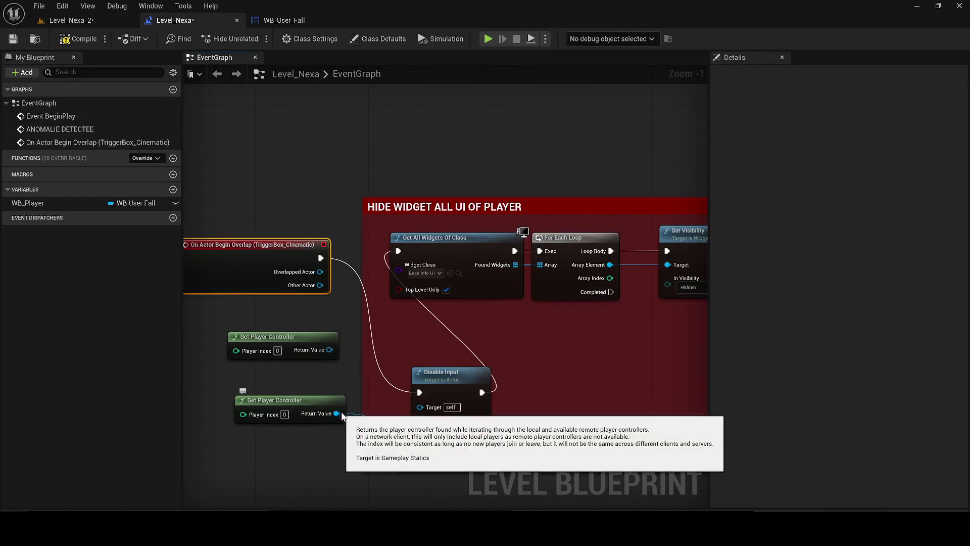
Feed Disable Input's Target from a new Get Player Character node, delete the spare controller, and save.
drag(433, 406, 566, 379)
text(ge)
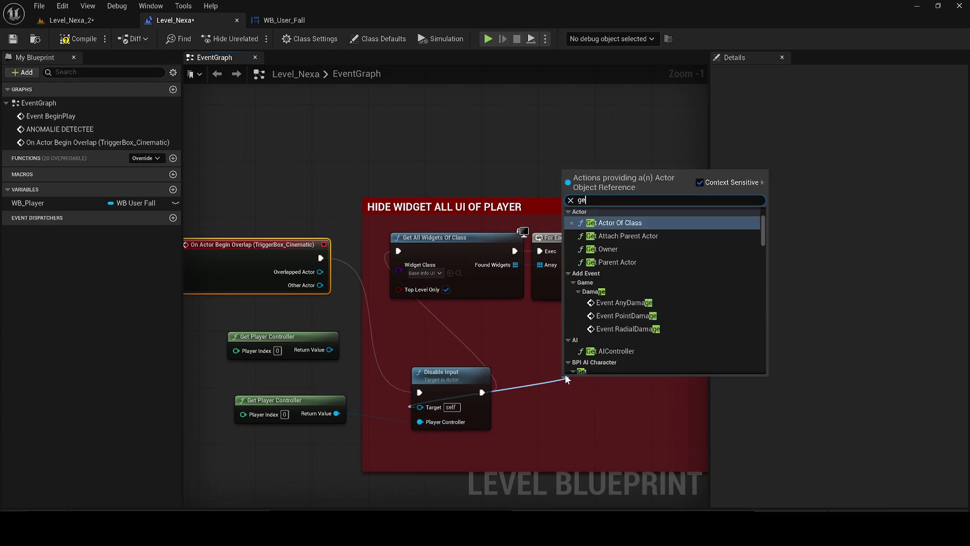
text(t player c)
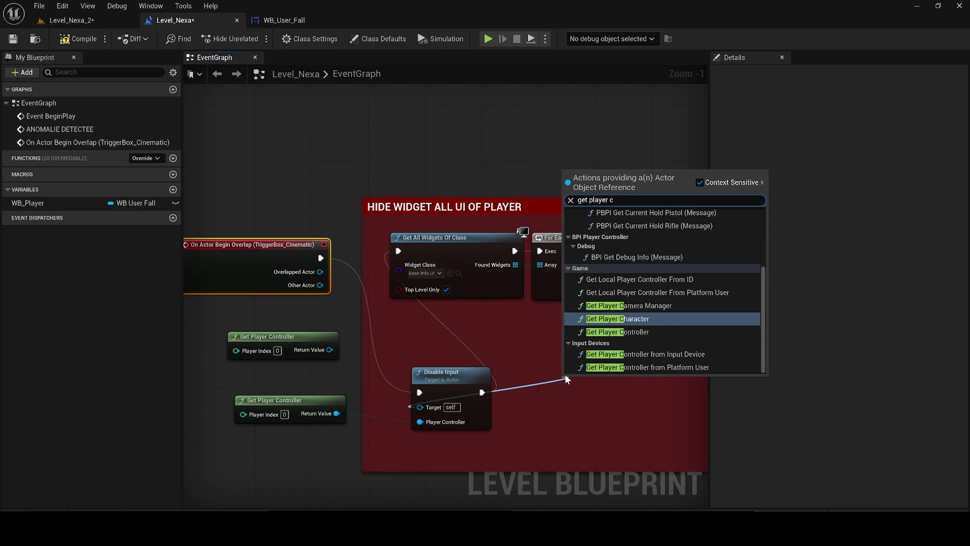
key(Return)
mouse_move(599, 377)
mouse_down()
mouse_move(334, 332)
mouse_move(233, 332)
mouse_move(220, 346)
mouse_up()
key(Delete)
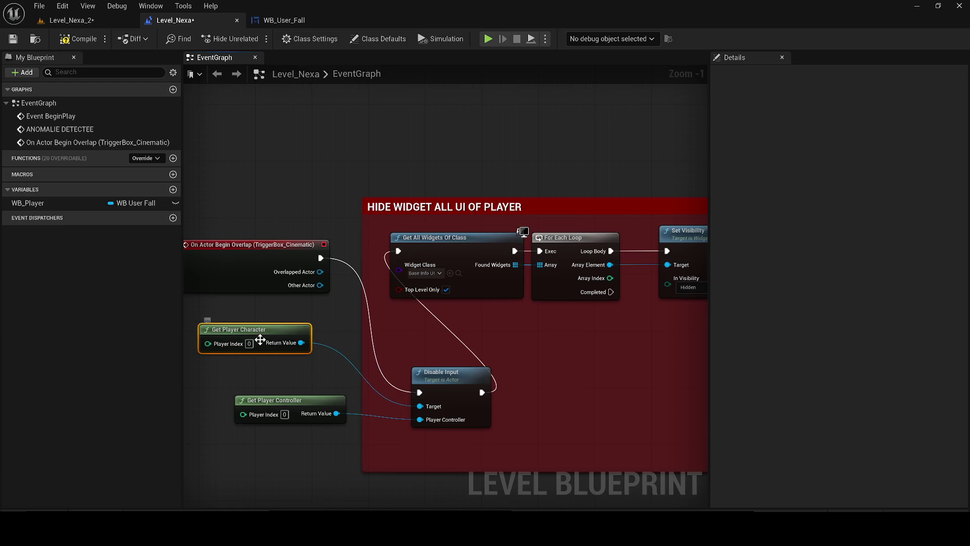
key(ctrl+s)
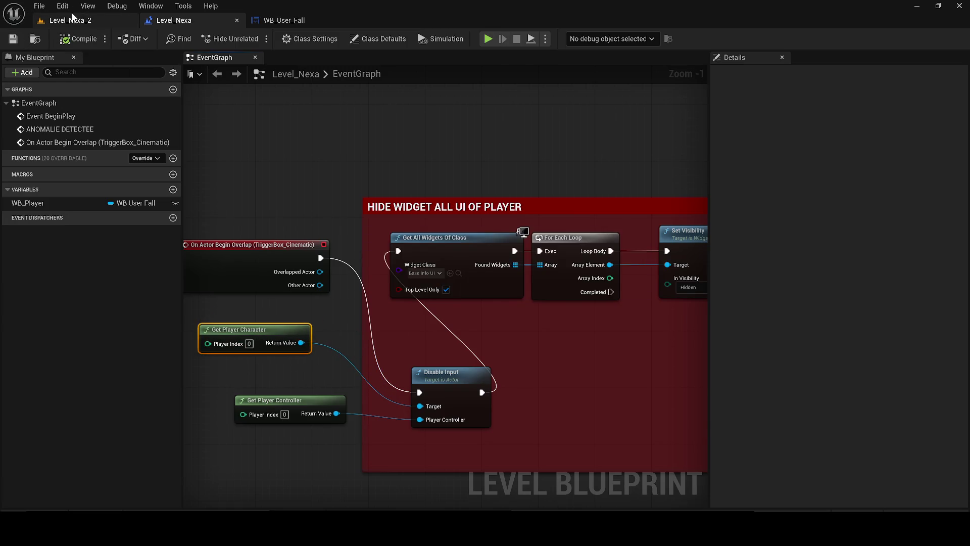
click(67, 19)
key(alt+p)
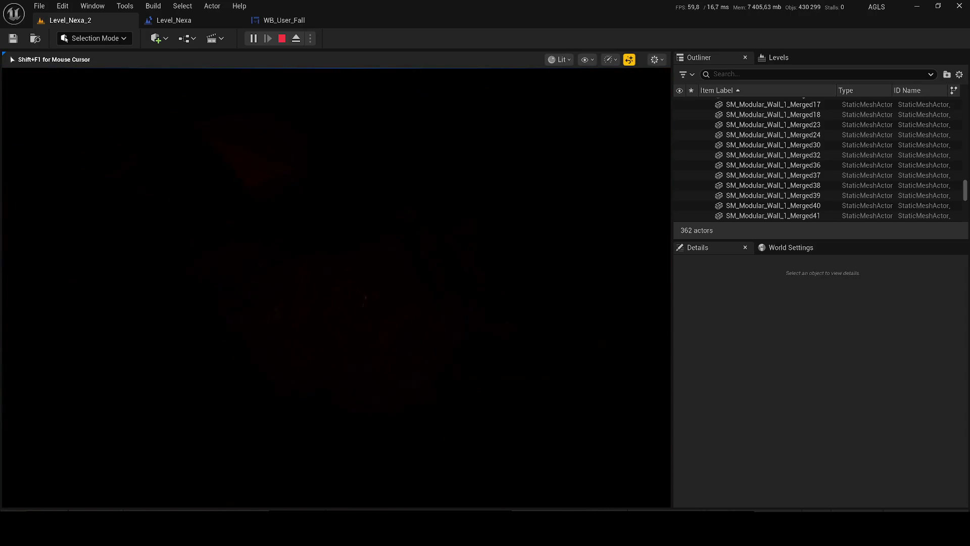
key(Escape)
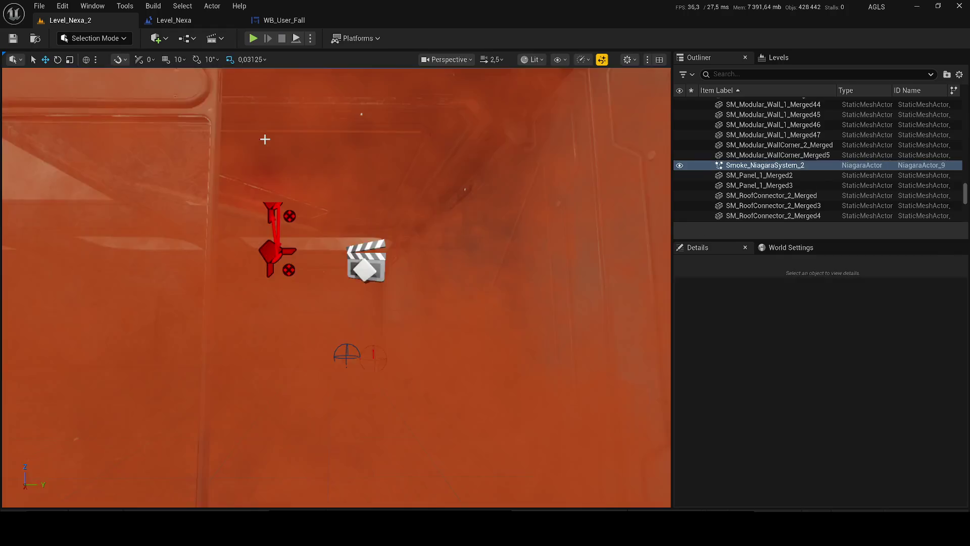
click(195, 19)
Pan the graph to bring the Sequence node and the SET node's WB Player output into view.
scroll(504, 381, down, 5)
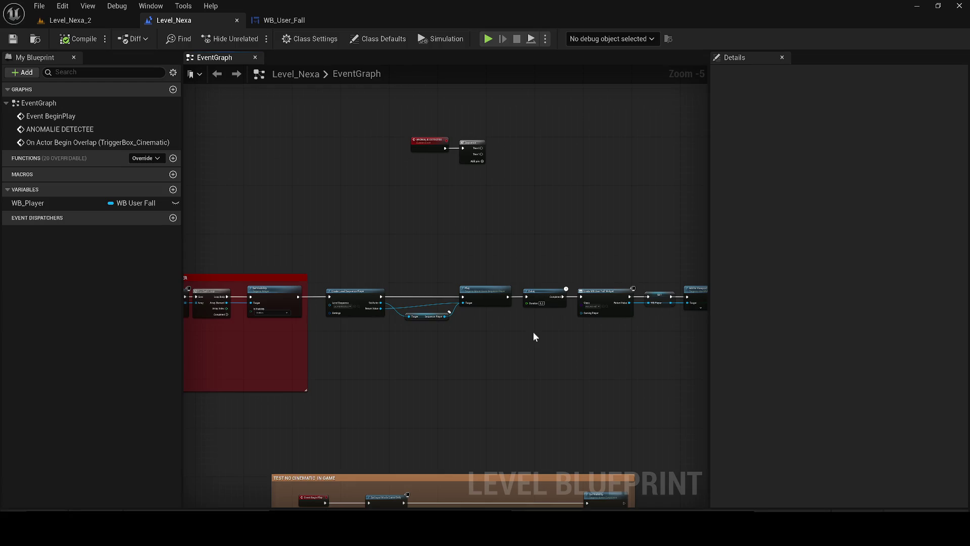
scroll(532, 332, up, 3)
mouse_move(261, 252)
mouse_down()
mouse_move(291, 316)
mouse_move(272, 459)
mouse_up()
click(227, 348)
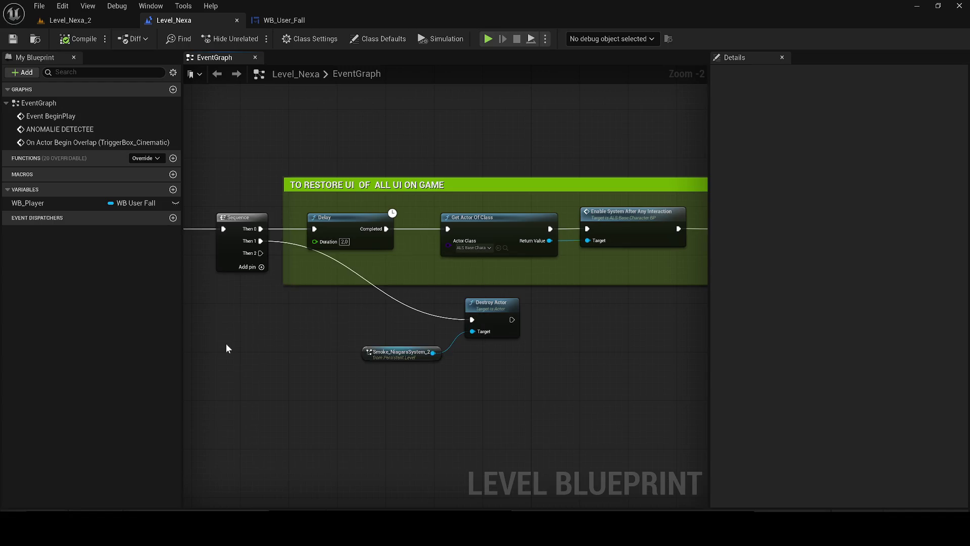
scroll(226, 344, down, 4)
drag(405, 316, 591, 303)
scroll(291, 365, up, 3)
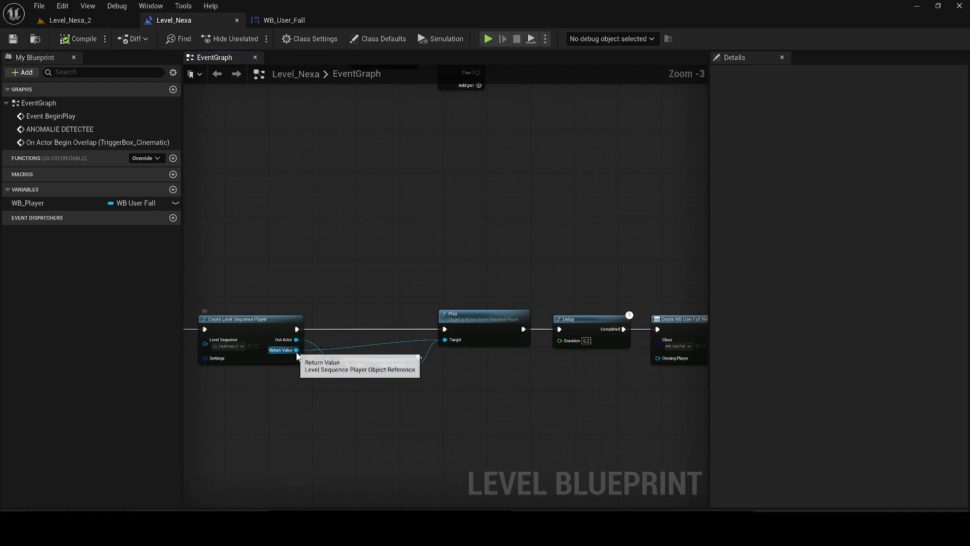
drag(483, 373, 104, 392)
mouse_move(439, 381)
mouse_down()
mouse_move(369, 375)
mouse_move(376, 360)
mouse_move(524, 394)
mouse_up()
Open the WB_User_Fall widget blueprint and check the Reverse ANIM event's name in its graph.
text(remove f)
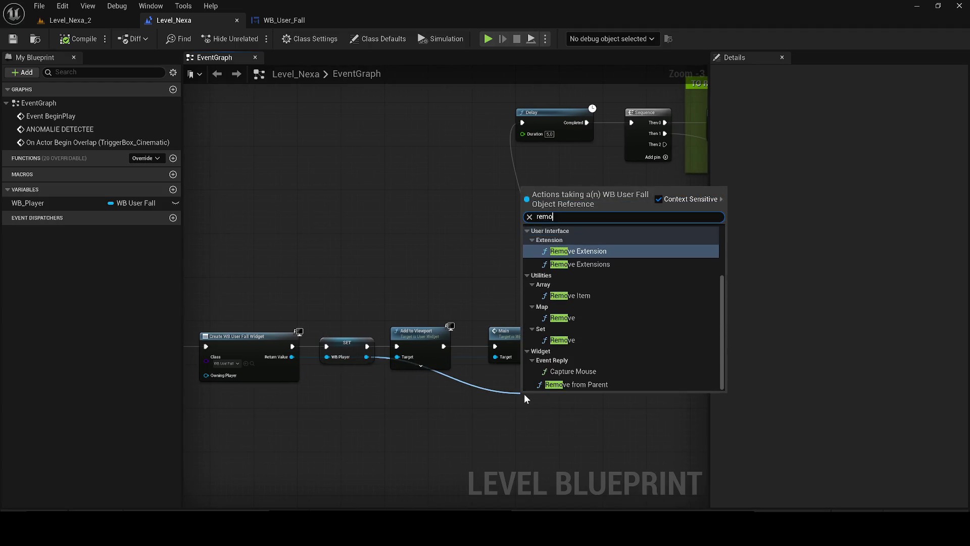
key(BackSpace)
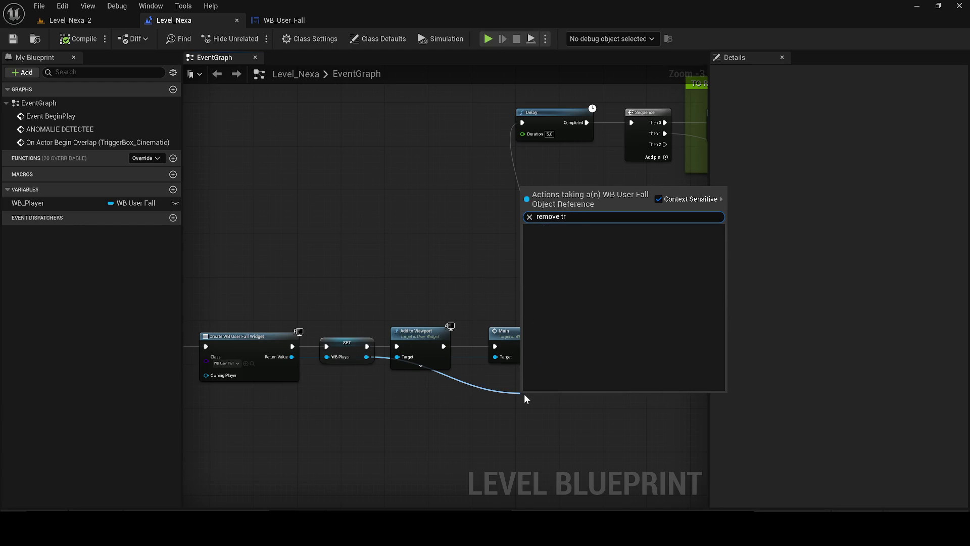
text(t)
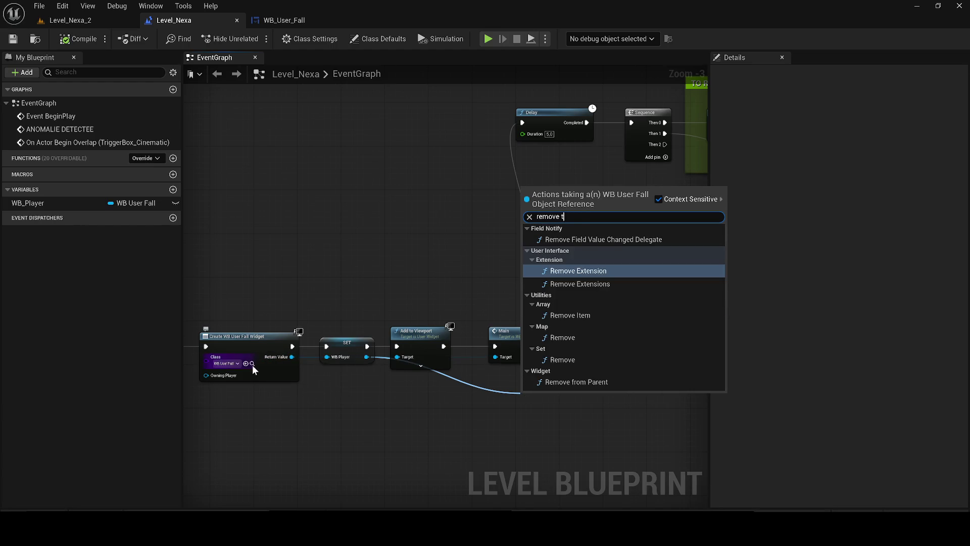
click(251, 364)
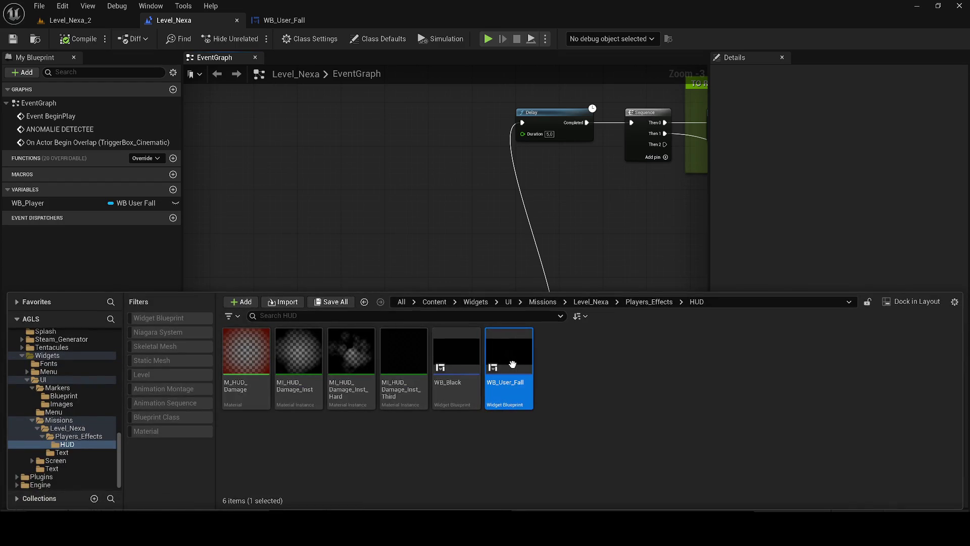
double_click(508, 362)
click(939, 40)
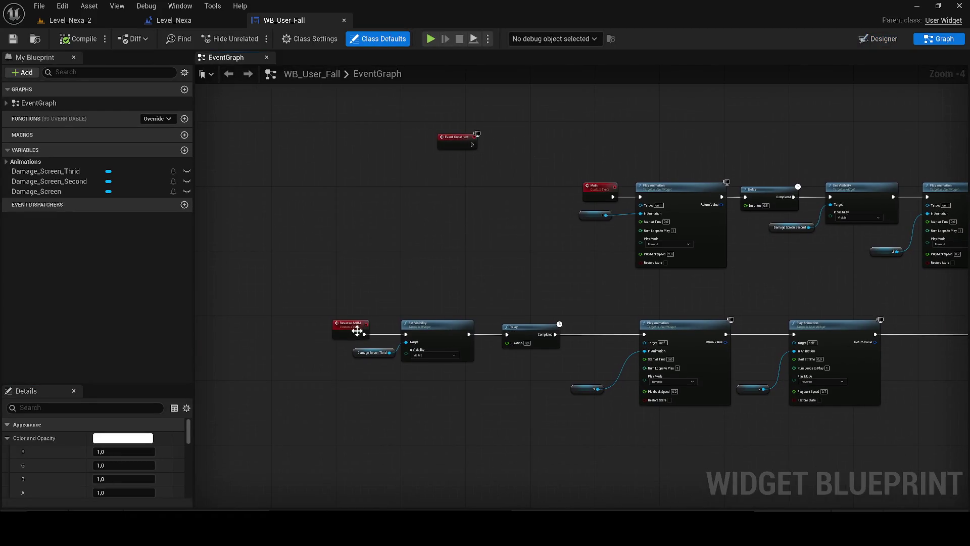
scroll(358, 331, up, 2)
double_click(351, 322)
key(ctrl+c)
In Level_Nexa, call Reverse ANIM on WB Player from Sequence's Then 2 and save.
click(210, 17)
mouse_move(366, 357)
mouse_down()
mouse_move(523, 380)
mouse_move(687, 207)
mouse_move(492, 284)
mouse_move(420, 357)
mouse_move(565, 380)
mouse_move(591, 346)
mouse_move(557, 371)
mouse_up()
key(ctrl+v)
click(588, 228)
mouse_move(346, 252)
mouse_down()
mouse_move(550, 385)
mouse_move(525, 383)
mouse_move(469, 411)
mouse_move(365, 368)
mouse_up()
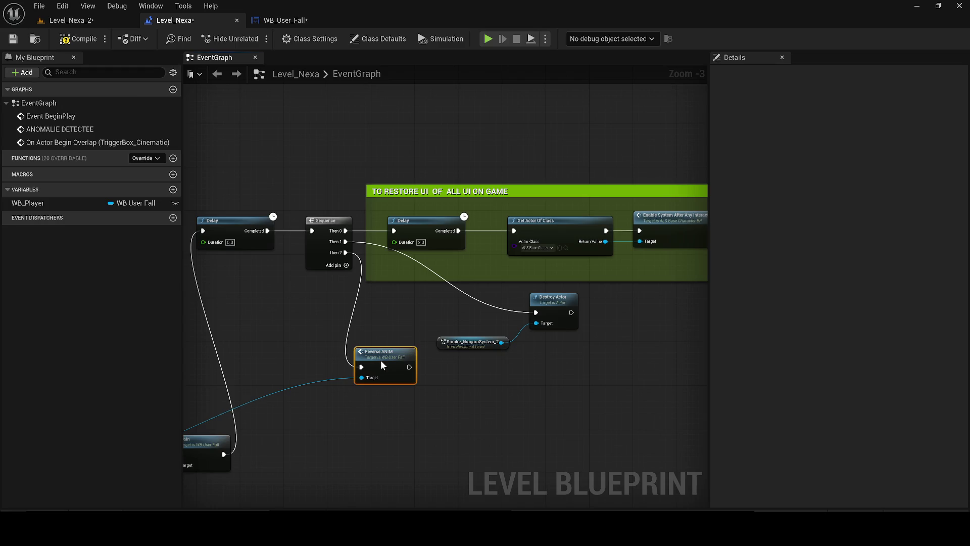
click(13, 39)
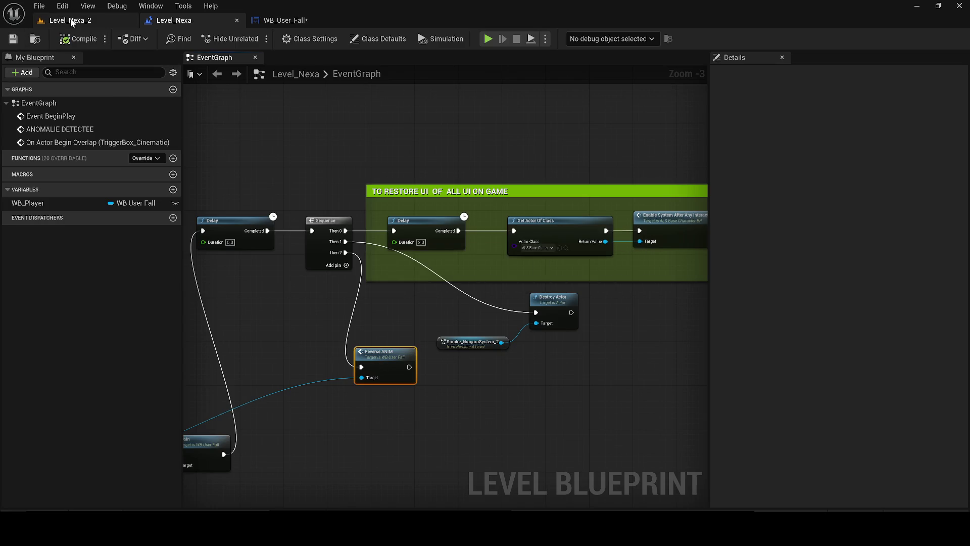
click(71, 20)
click(254, 39)
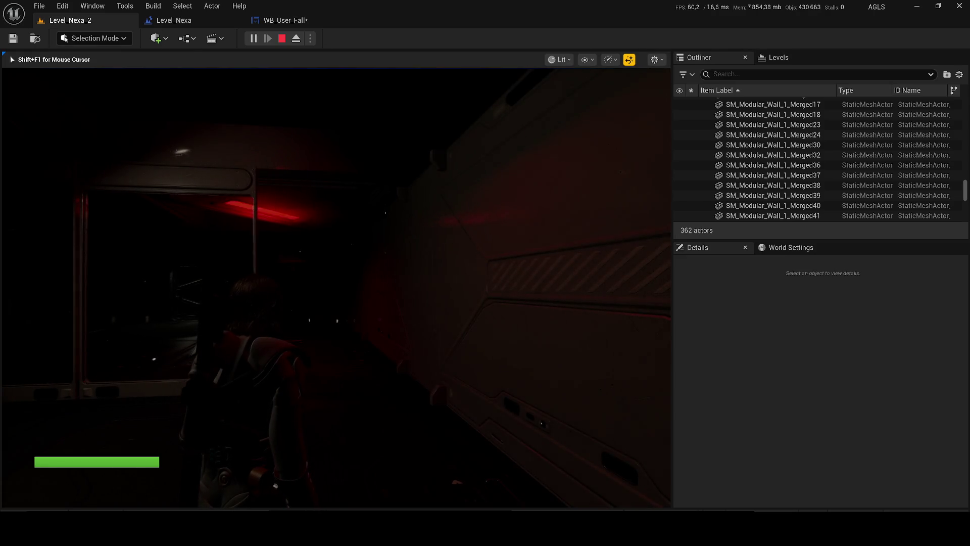
key(Escape)
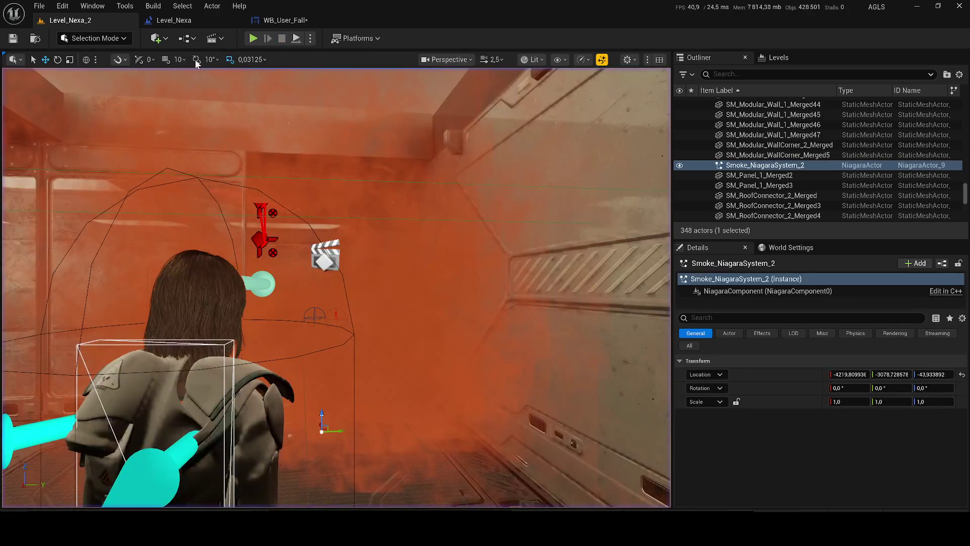
click(174, 20)
click(230, 242)
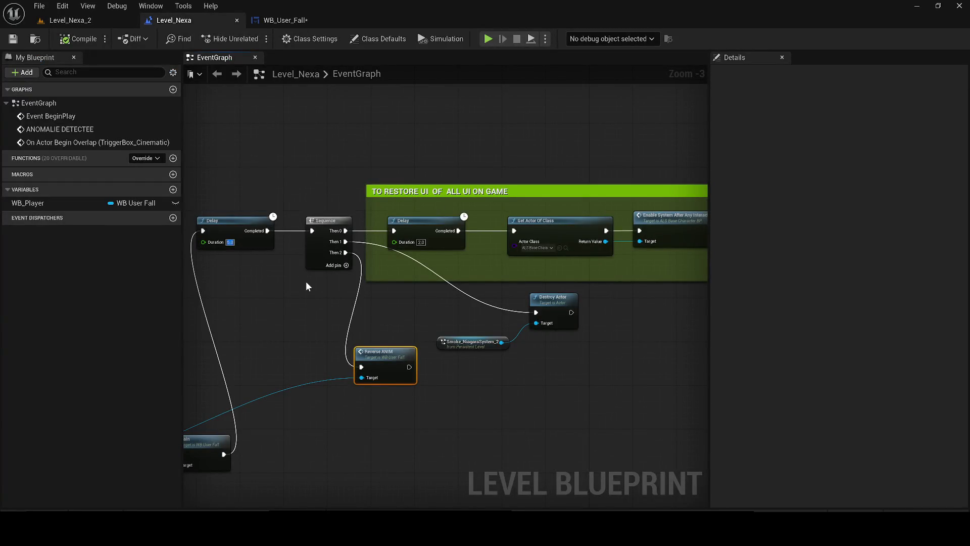
Set the Delay duration to 4.0 and save the level.
text(4)
key(Return)
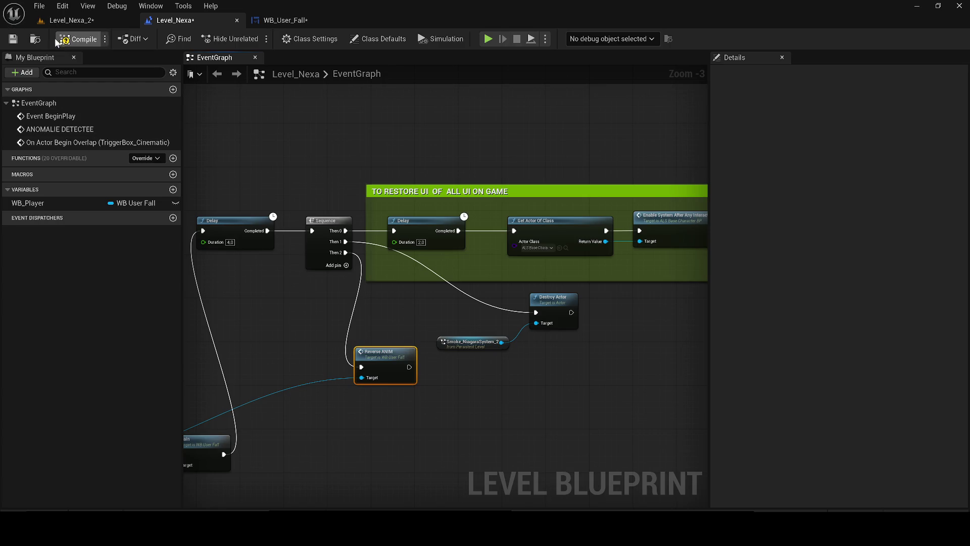
click(11, 40)
Add a Then 3 output to the Sequence and connect an Enable Input node to it.
click(346, 266)
mouse_move(346, 263)
mouse_down()
mouse_move(460, 486)
mouse_move(453, 417)
mouse_up()
text(ena)
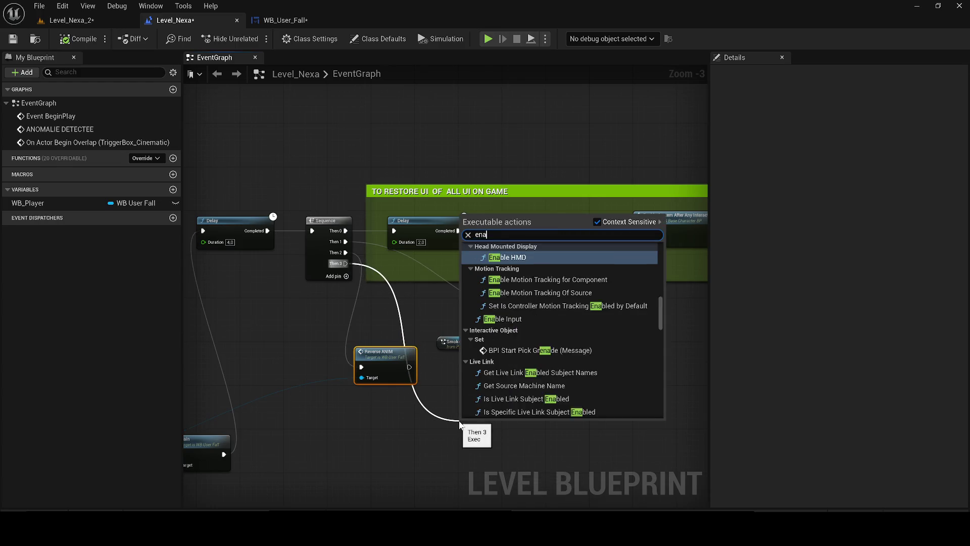
text(ble inpu)
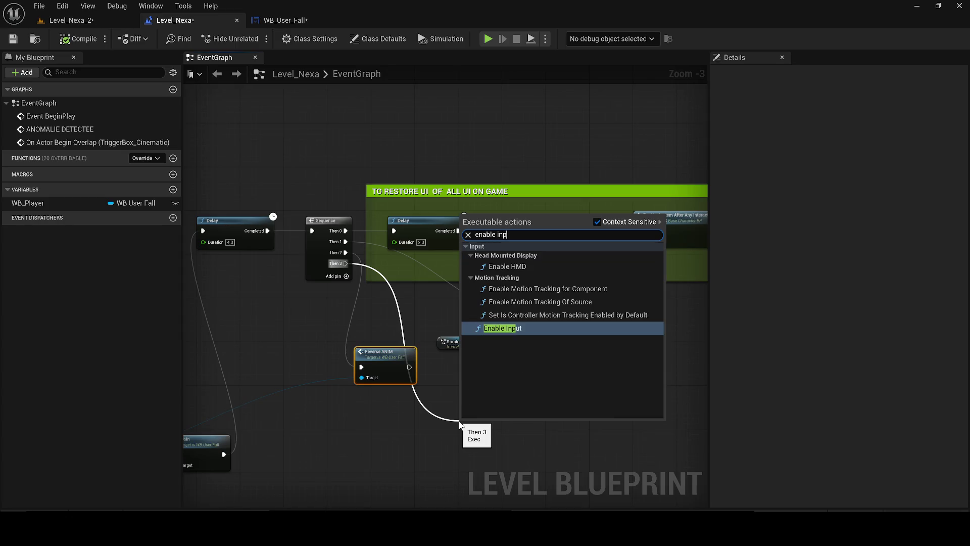
key(Return)
scroll(505, 434, down, 1)
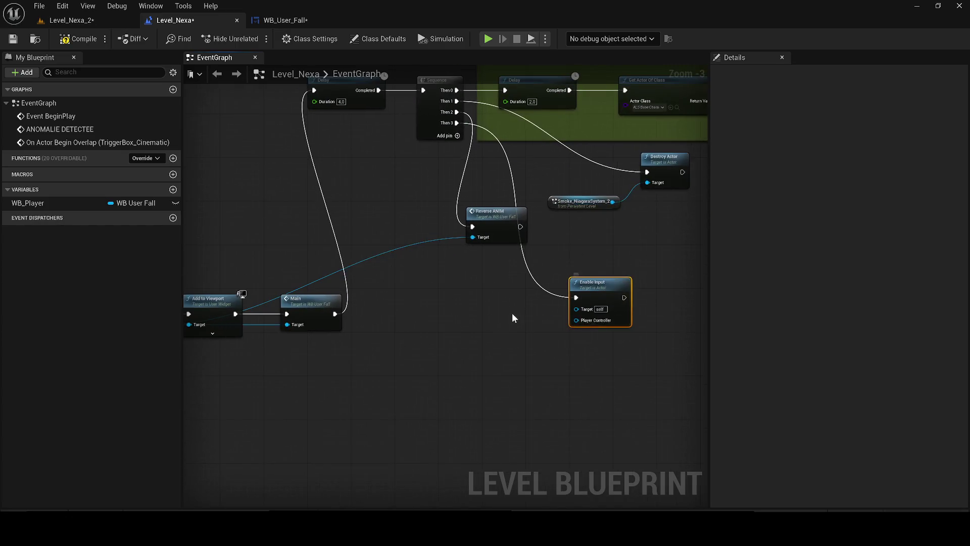
scroll(367, 276, down, 2)
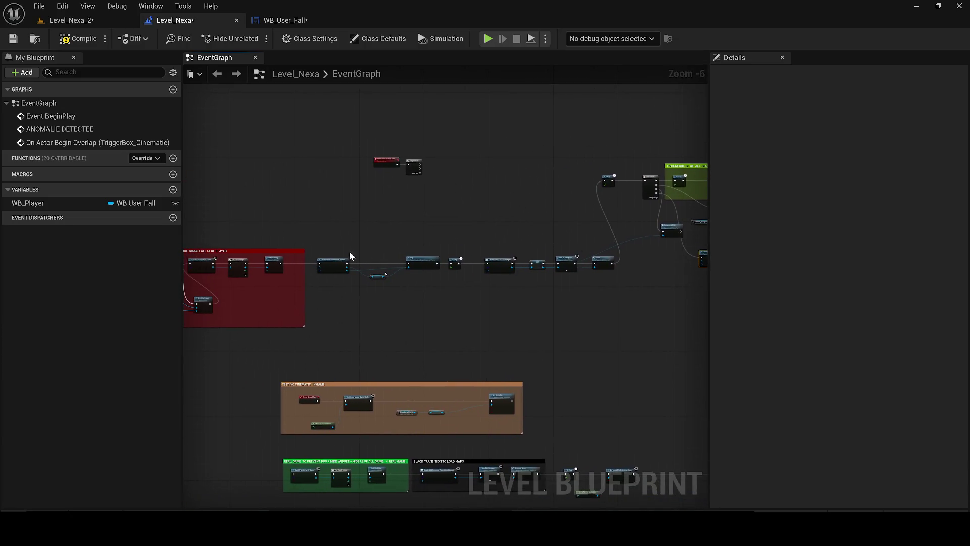
scroll(314, 328, up, 2)
Paste copies of the Get Player nodes, wire Get Player Character into Enable Input's Target, and save.
click(244, 278)
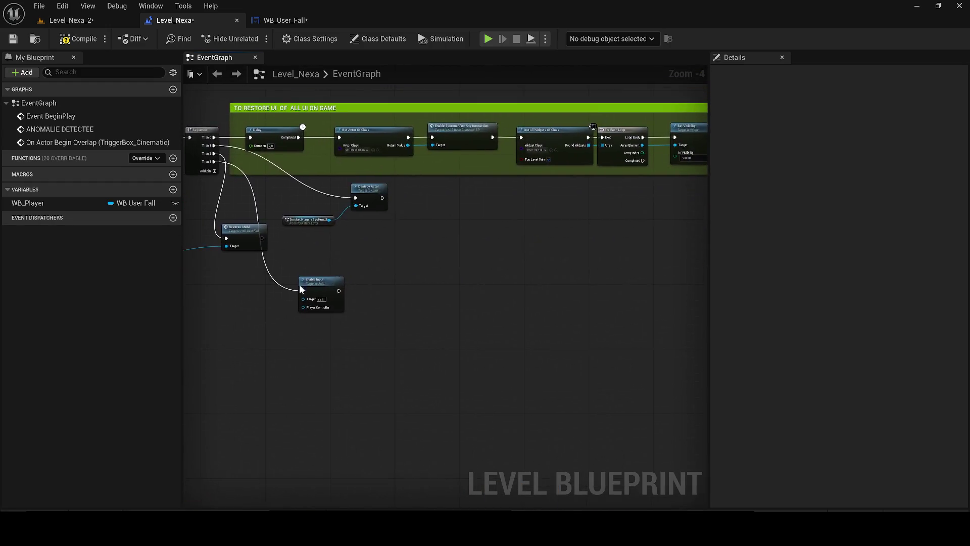
scroll(300, 288, up, 3)
key(ctrl+v)
mouse_move(343, 323)
mouse_down()
mouse_move(346, 332)
mouse_move(347, 317)
mouse_up()
key(Escape)
mouse_move(412, 319)
mouse_down()
mouse_move(376, 321)
mouse_move(458, 338)
mouse_move(402, 375)
mouse_up()
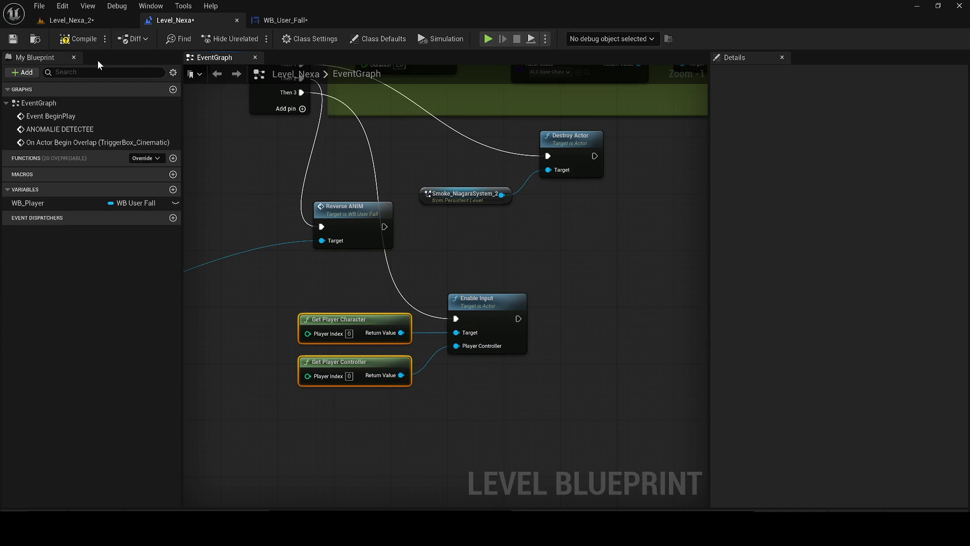
click(13, 39)
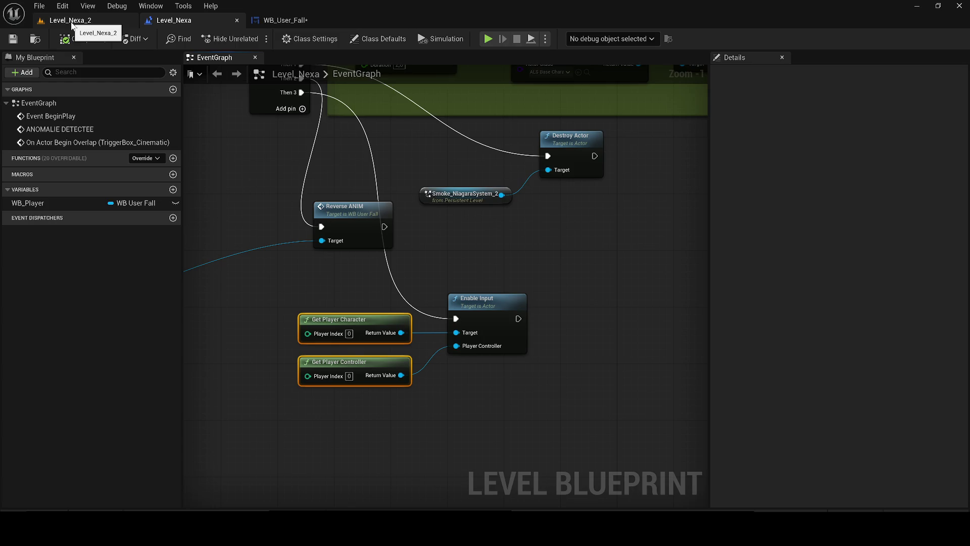
key(ctrl+shift+s)
Save all and move the ANOMALIE DETECTEE event node to the top left of the graph.
click(587, 383)
scroll(408, 213, down, 6)
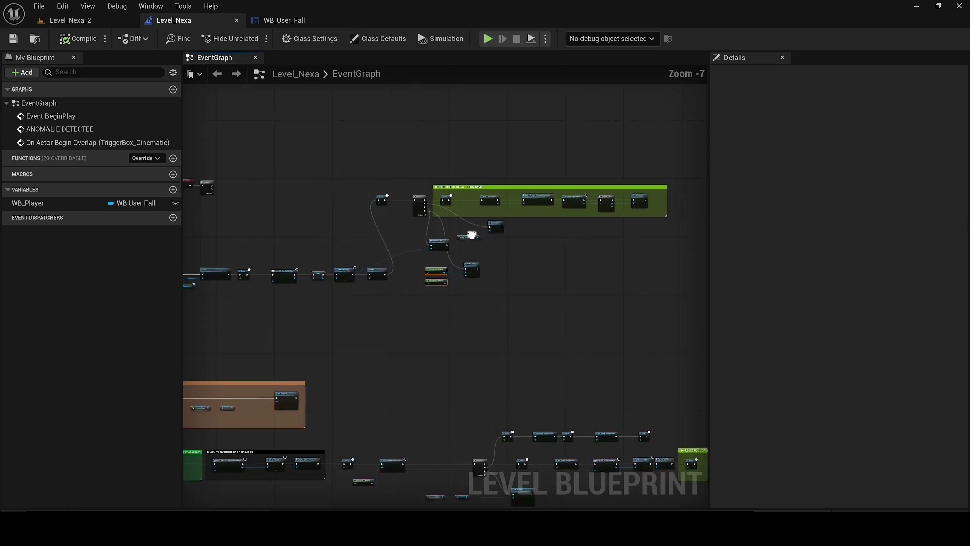
drag(460, 230, 589, 273)
drag(304, 196, 357, 239)
scroll(349, 245, up, 4)
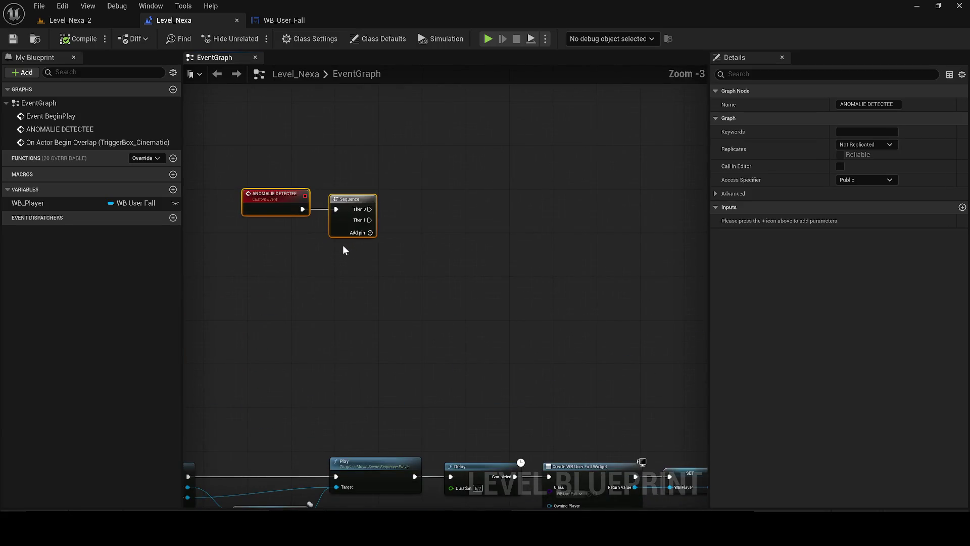
scroll(343, 250, down, 9)
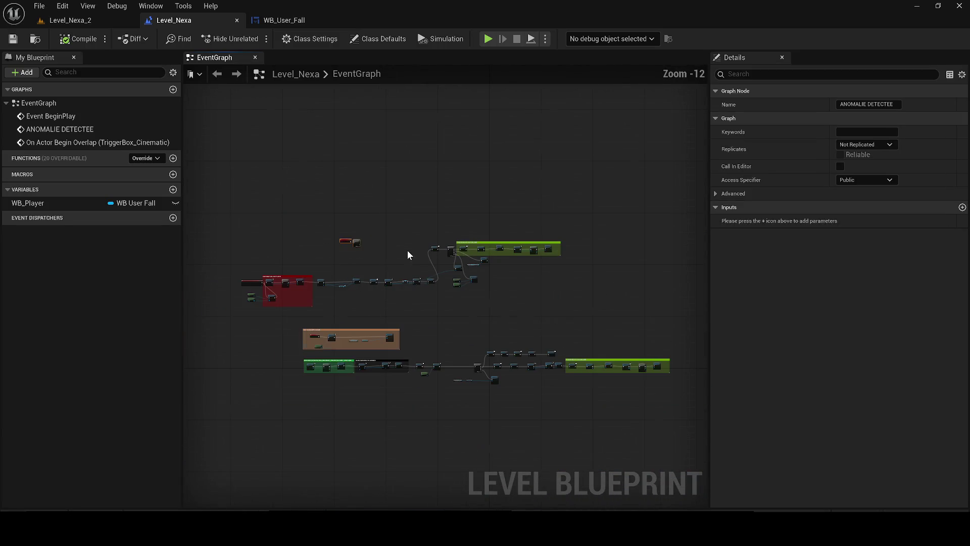
mouse_move(346, 241)
mouse_down()
mouse_move(304, 130)
mouse_move(259, 112)
mouse_up()
Wrap the upper group of event-graph nodes in a comment coloured white.
mouse_move(215, 159)
mouse_down()
mouse_move(519, 275)
mouse_move(578, 311)
mouse_up()
key(c)
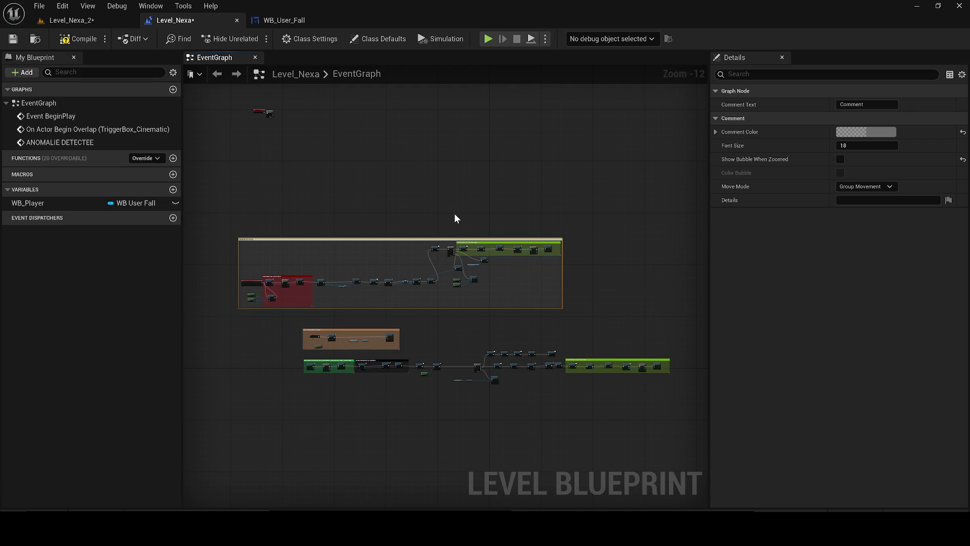
key(Return)
click(877, 134)
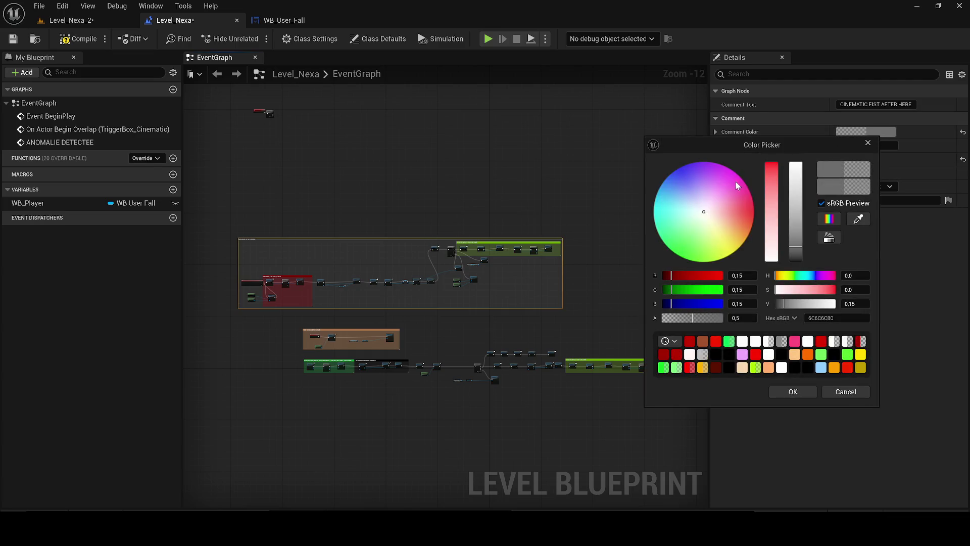
click(796, 168)
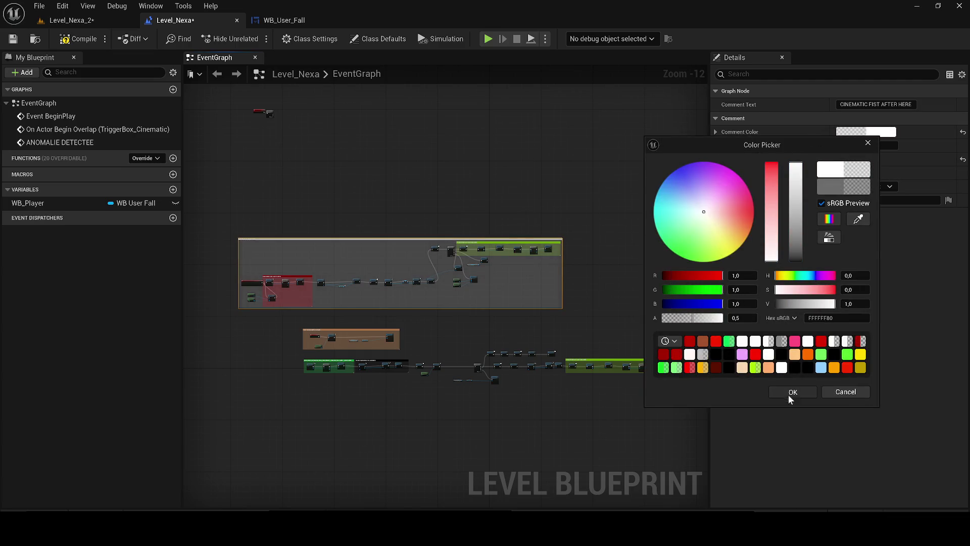
click(793, 393)
Retitle the comment 'CINEMATIC FIST AFTER LOAD LEVEL 2' and save.
scroll(463, 266, up, 6)
mouse_move(415, 258)
mouse_down()
mouse_move(452, 241)
mouse_move(465, 195)
mouse_up()
double_click(485, 196)
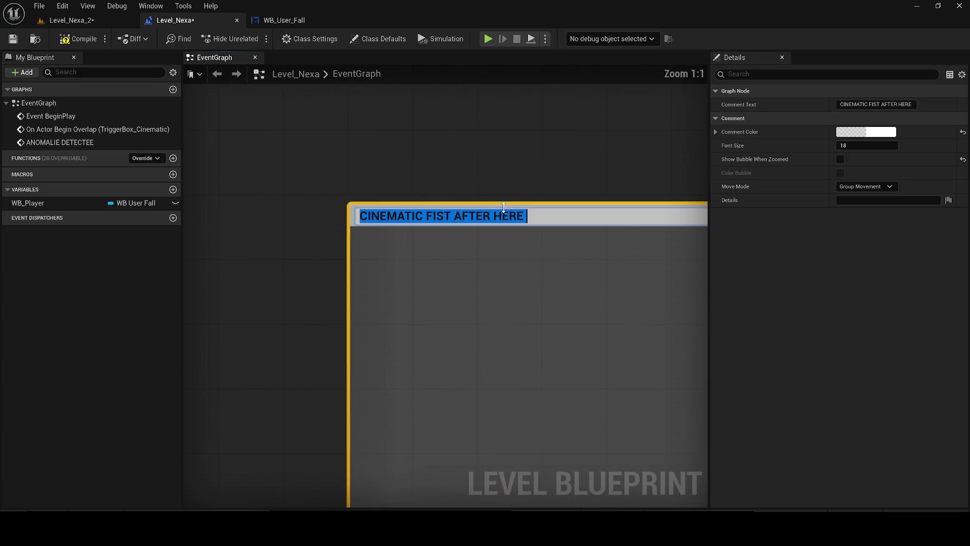
key(ctrl+shift+Left)
text(LOAD LEVEL  2)
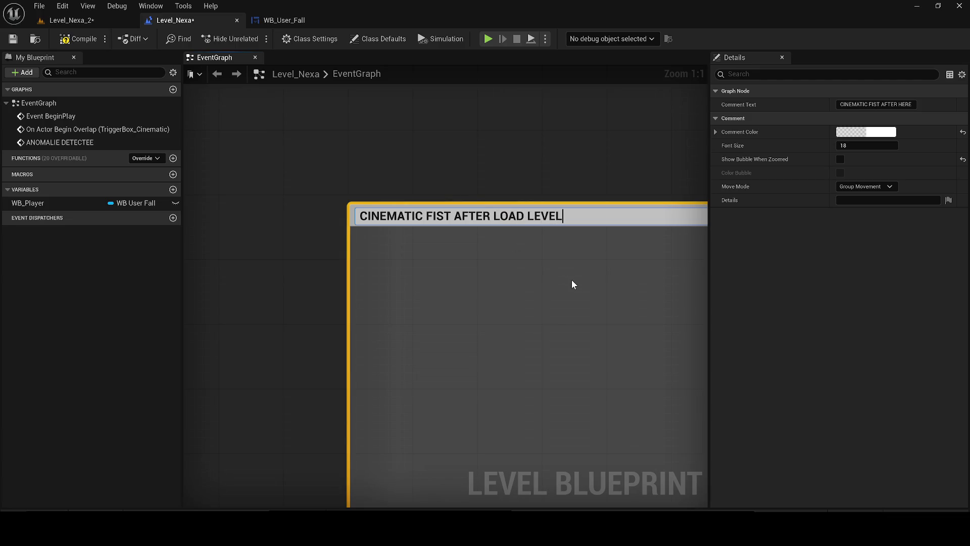
key(Return)
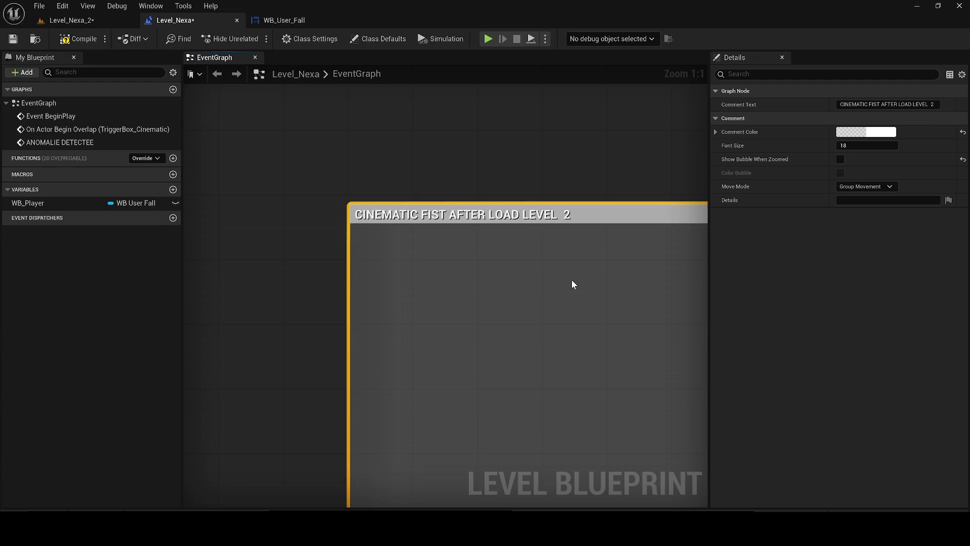
click(13, 39)
click(65, 20)
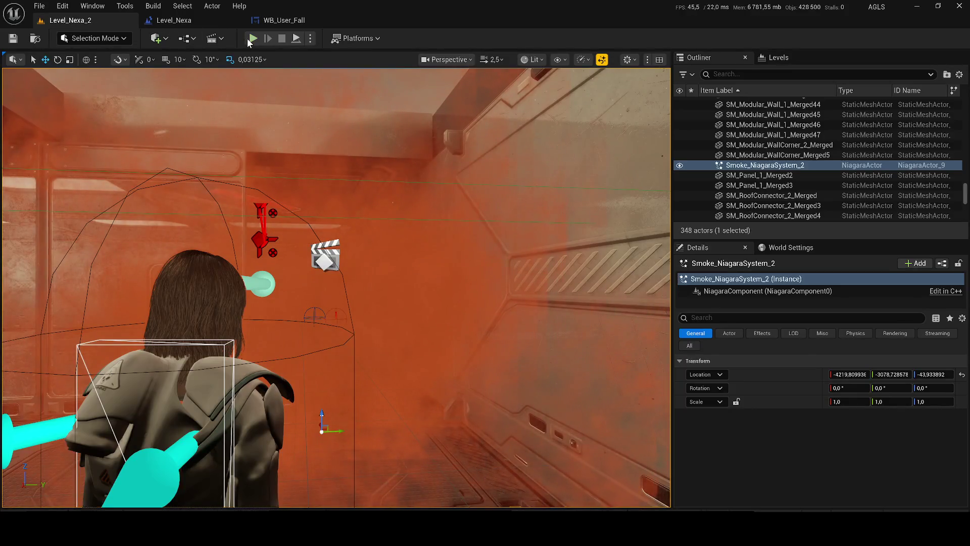
Play-test Level_Nexa_2, toggling unlit/lit views and the gameplay debugger, then stop.
click(253, 39)
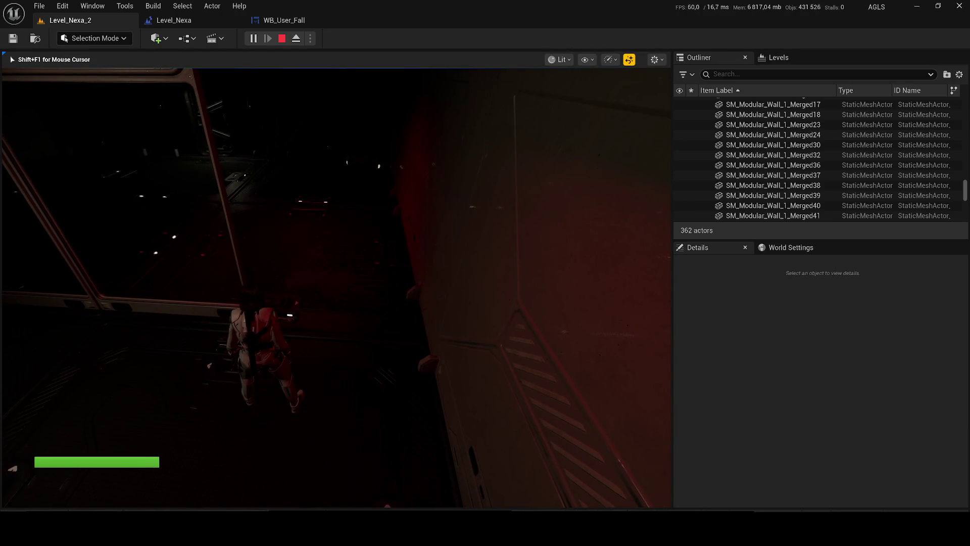
key(F2)
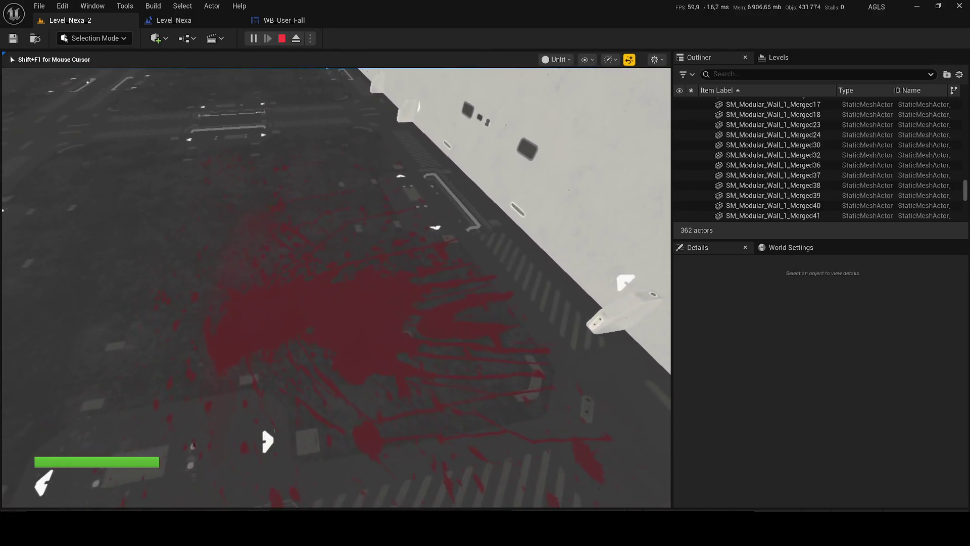
key(F4)
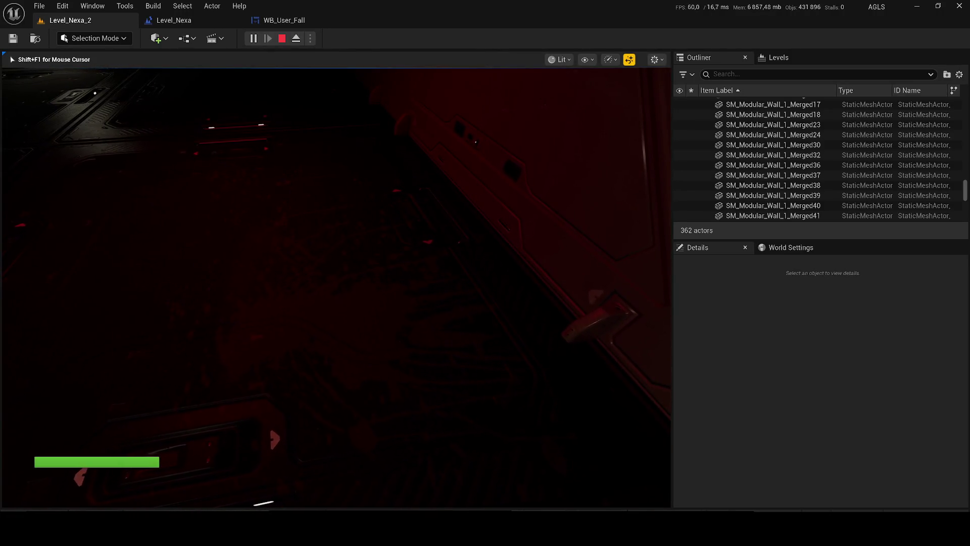
key(apostrophe)
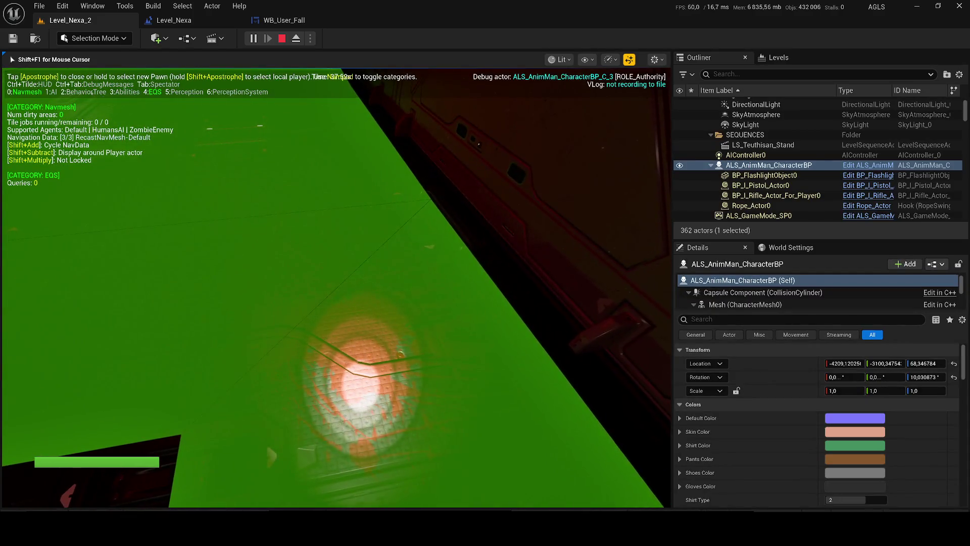
key(apostrophe)
key(Escape)
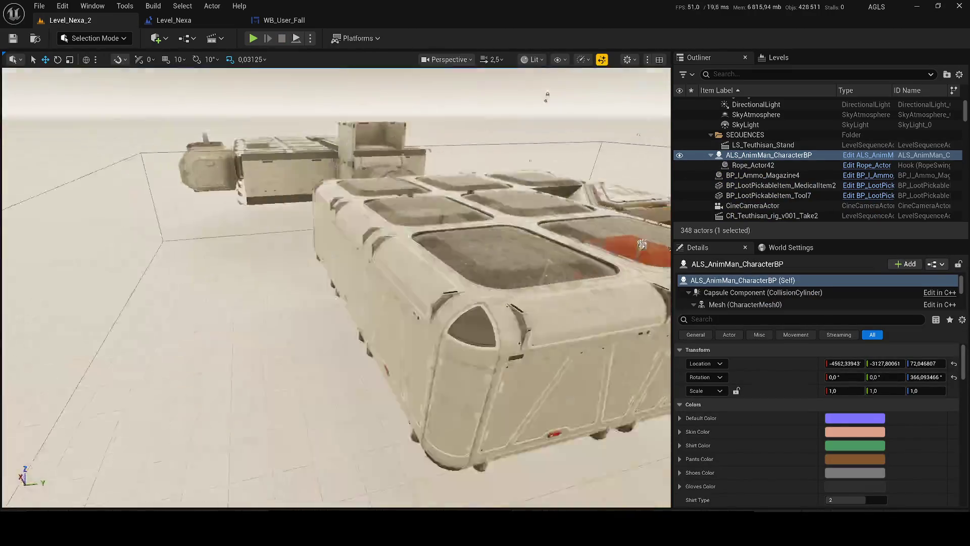
scroll(336, 287, up, 5)
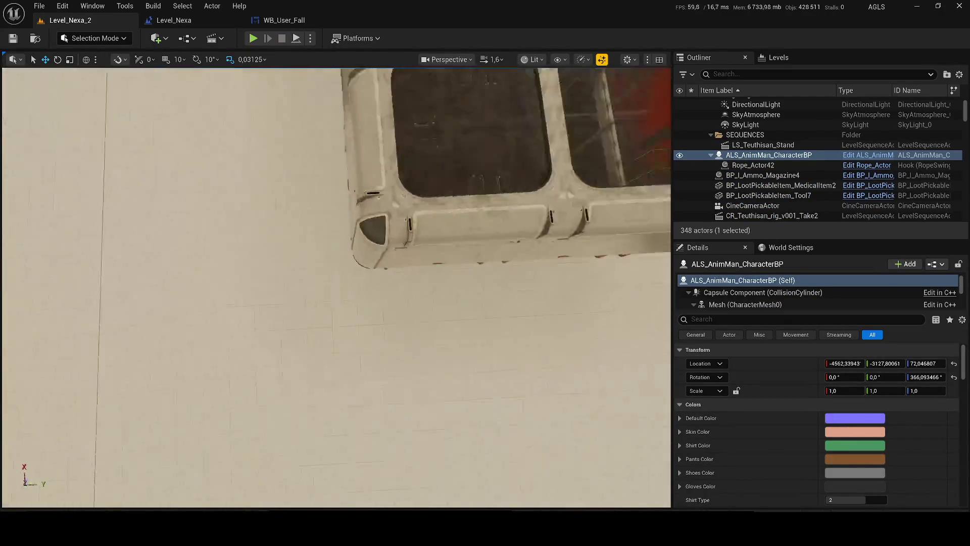
scroll(335, 288, down, 4)
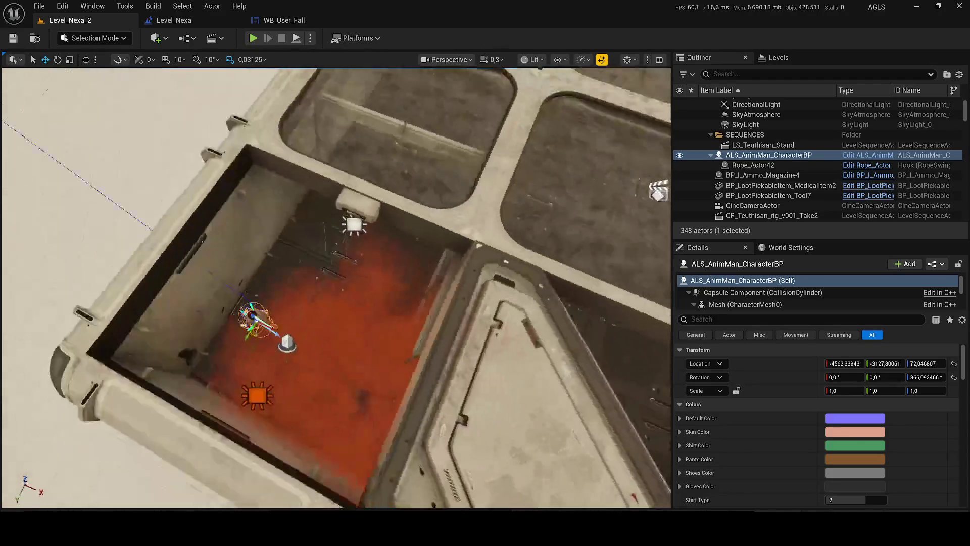
scroll(336, 288, up, 3)
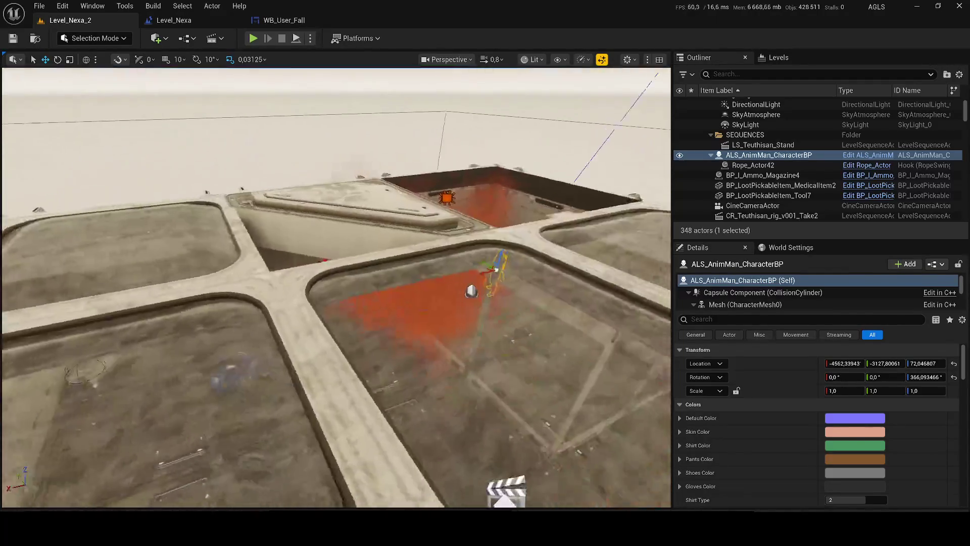
drag(485, 262, 484, 215)
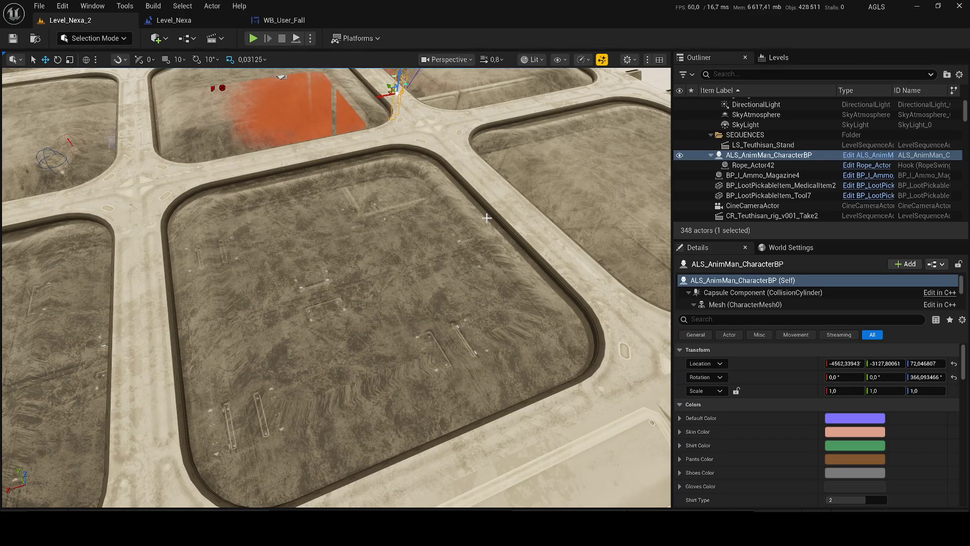
mouse_move(436, 251)
mouse_down()
mouse_move(435, 303)
mouse_move(439, 192)
mouse_up()
mouse_move(385, 246)
mouse_down()
mouse_move(384, 238)
mouse_move(374, 242)
mouse_move(384, 246)
mouse_move(384, 207)
mouse_move(379, 263)
mouse_move(422, 217)
mouse_up()
scroll(384, 237, down, 1)
scroll(384, 225, up, 2)
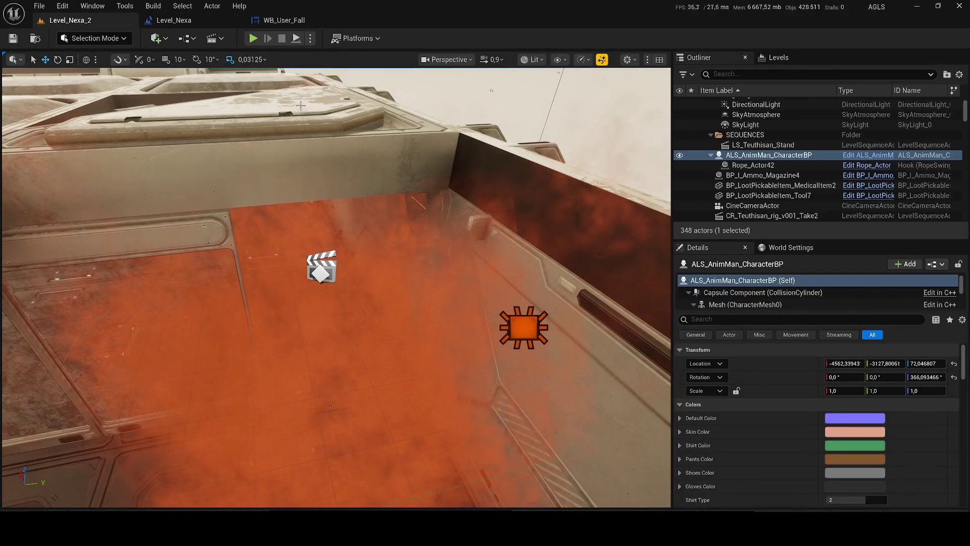
click(253, 38)
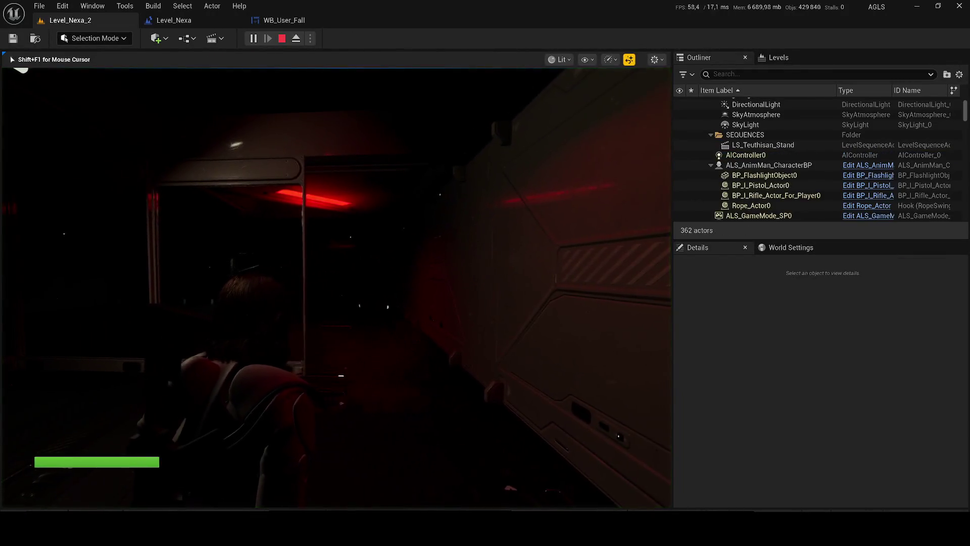
key(Escape)
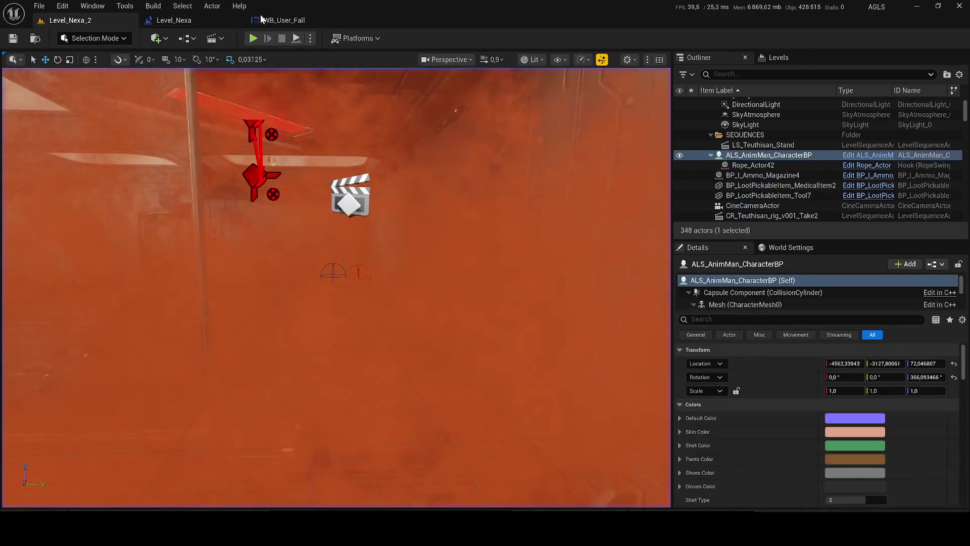
key(alt+p)
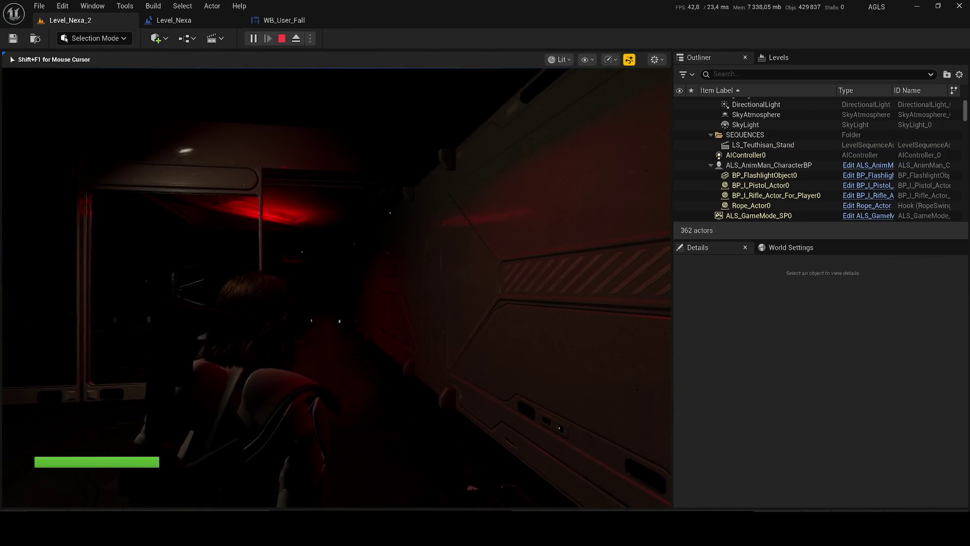
key(w)
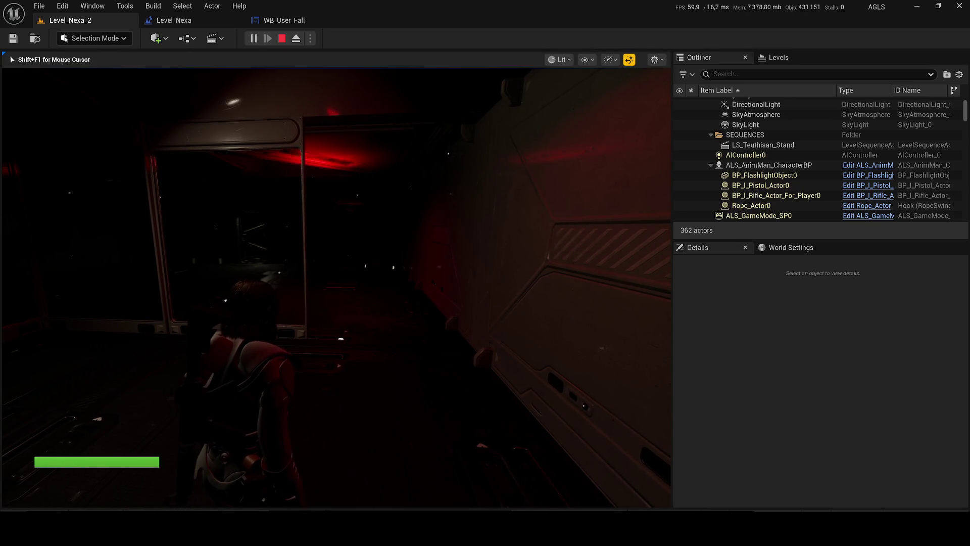
key(w)
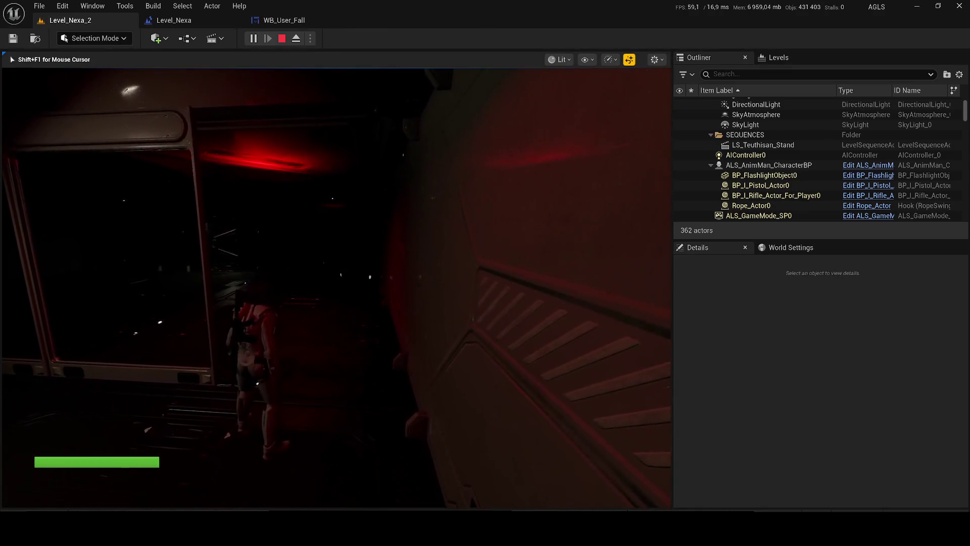
key(Escape)
mouse_move(272, 420)
mouse_down()
mouse_move(499, 294)
mouse_move(187, 331)
mouse_move(254, 277)
mouse_move(401, 265)
mouse_move(358, 278)
mouse_move(364, 283)
mouse_up()
scroll(364, 283, down, 1)
Filter the Outliner for 'nav' navigation meshes, clear the selection and save the level.
scroll(364, 283, up, 1)
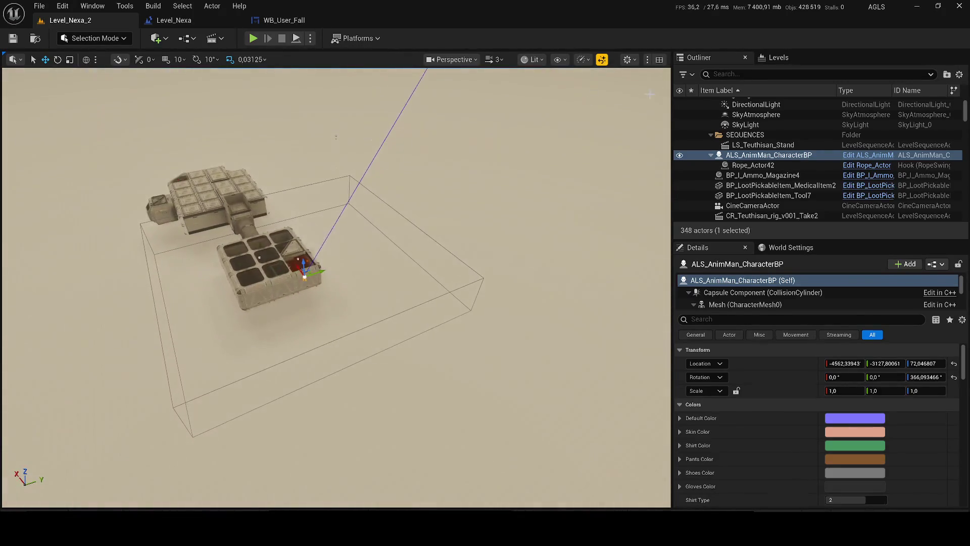
click(731, 74)
text(nav)
key(Return)
key(Escape)
scroll(263, 211, up, 5)
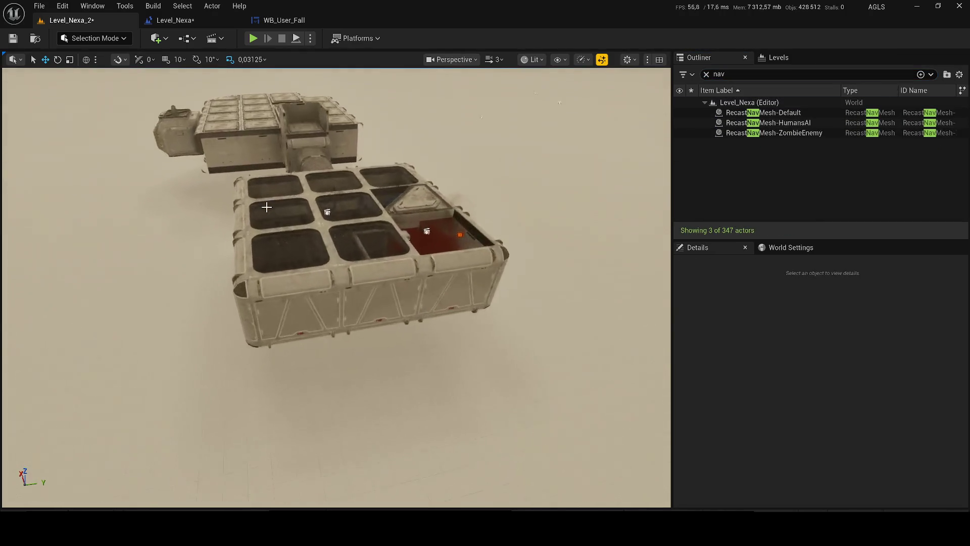
key(ctrl+s)
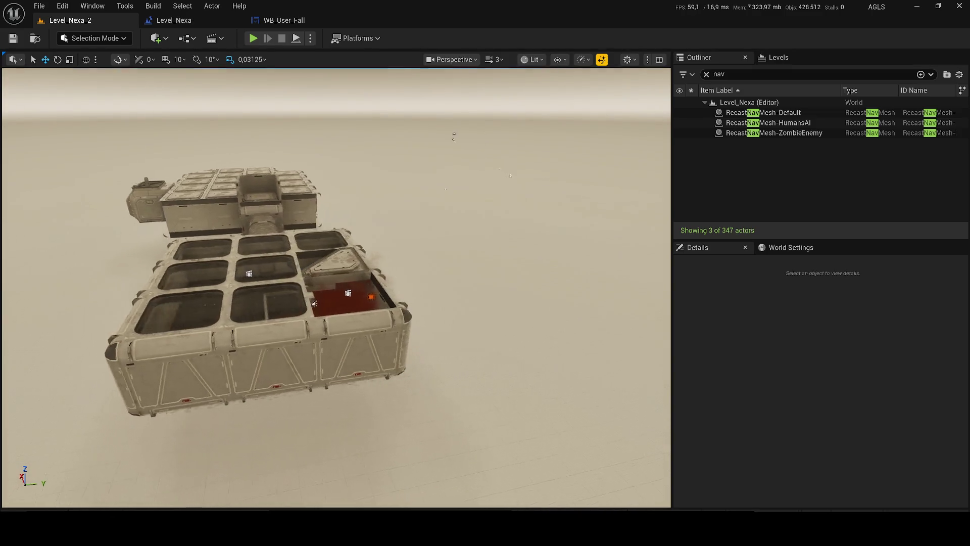
Rotate red spotlight RectLight139 to about 148.7, 84.7, -54.6 and save the level.
scroll(313, 246, up, 8)
scroll(335, 288, down, 2)
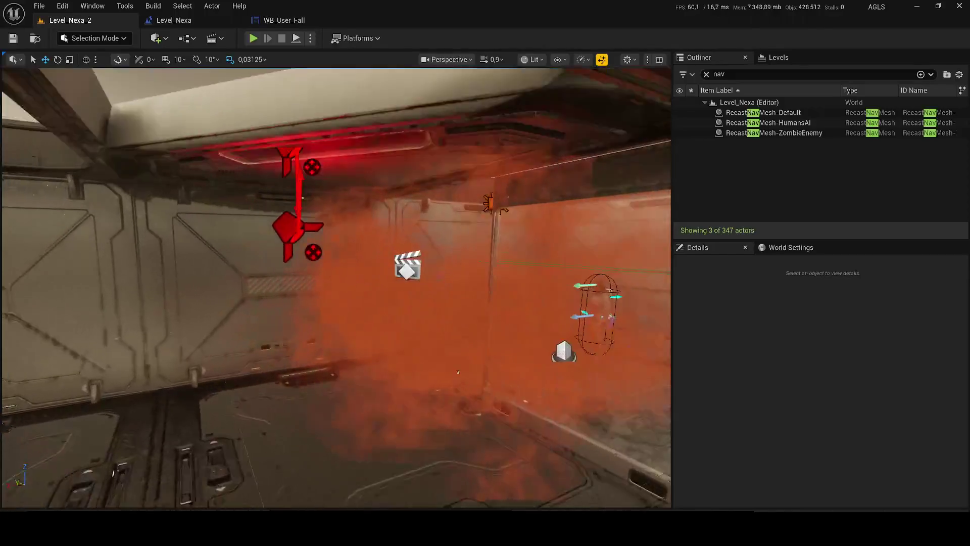
mouse_move(458, 372)
mouse_down()
mouse_move(530, 293)
mouse_move(581, 289)
mouse_up()
click(526, 293)
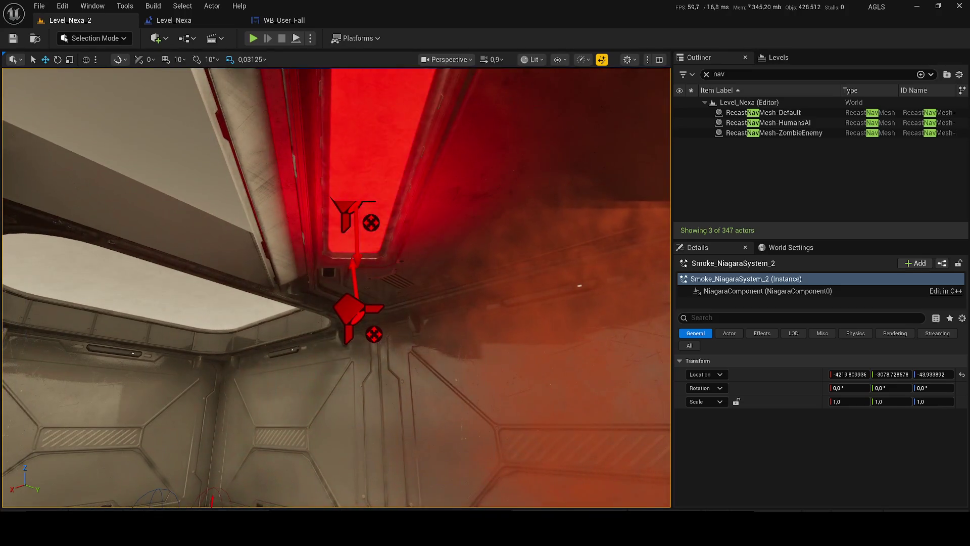
click(706, 74)
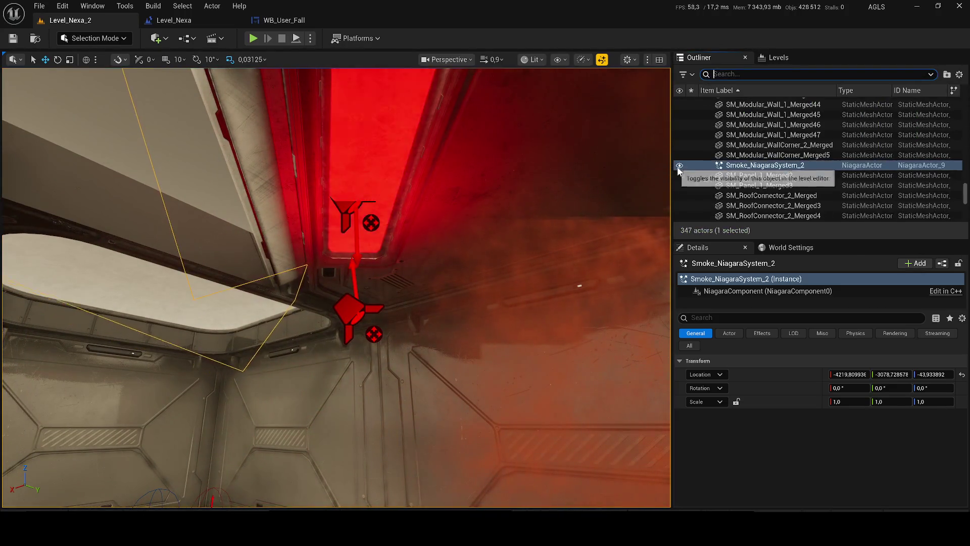
drag(664, 161, 652, 151)
click(356, 331)
scroll(356, 331, up, 5)
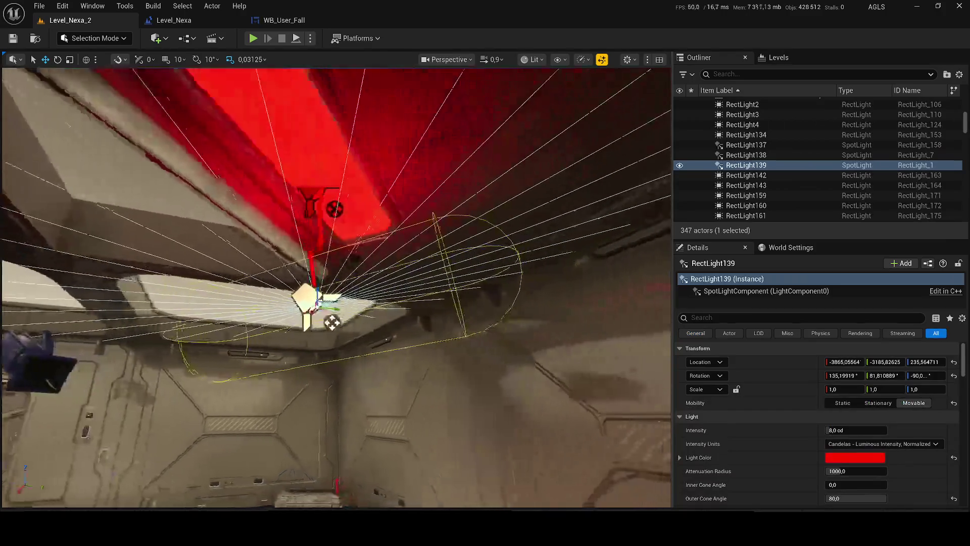
key(e)
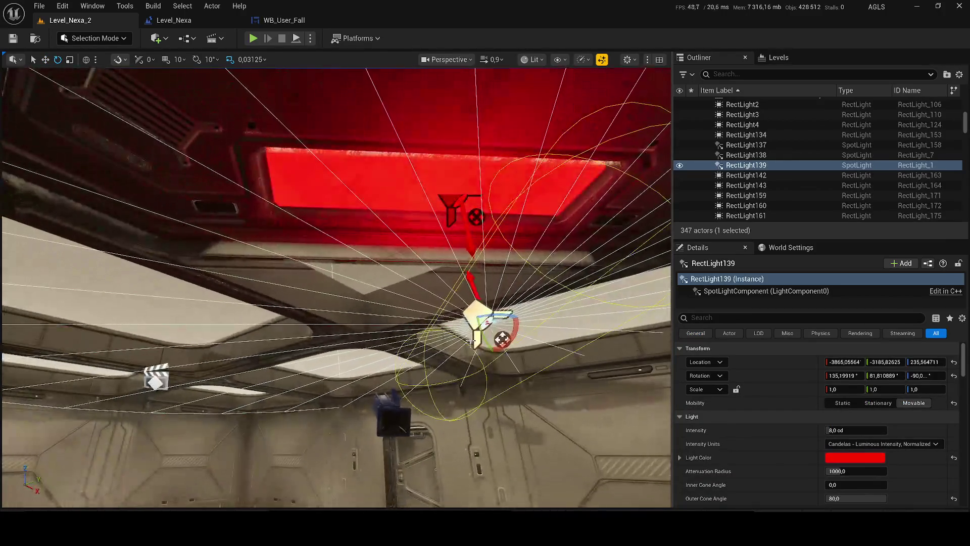
mouse_move(499, 328)
mouse_down()
mouse_move(497, 341)
mouse_move(481, 323)
mouse_up()
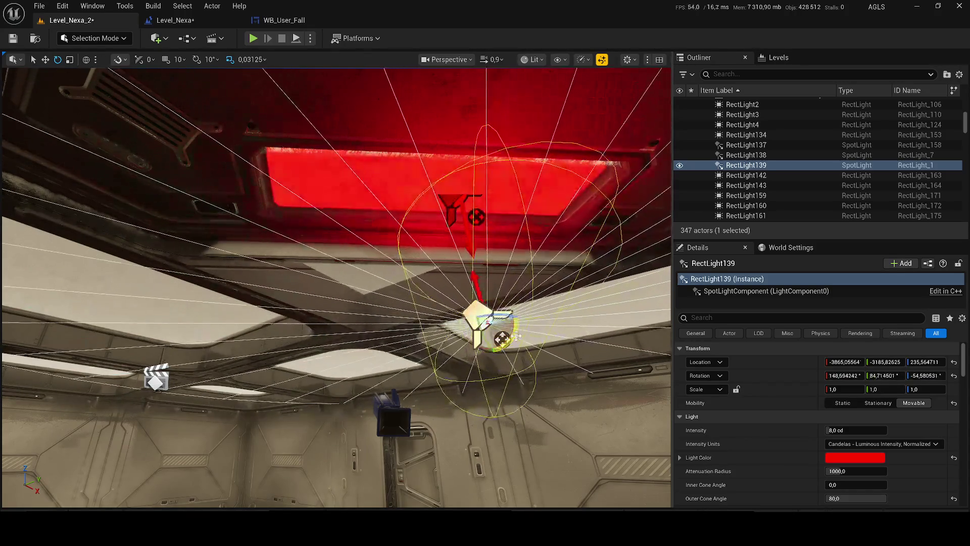
key(ctrl+s)
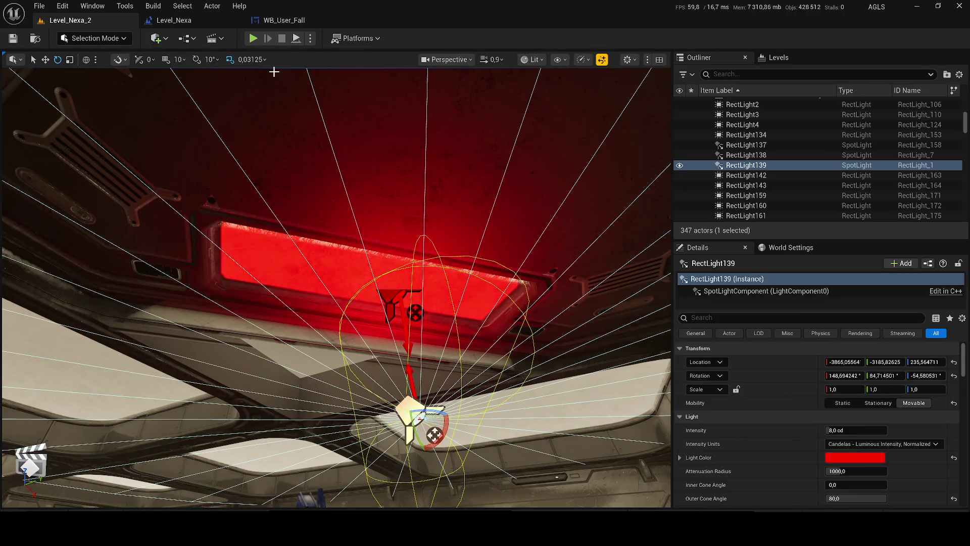
click(253, 38)
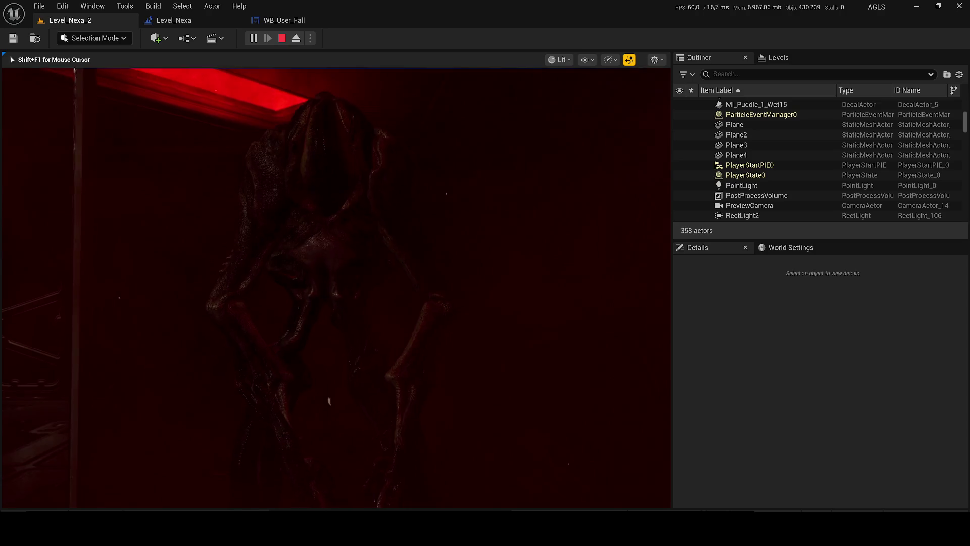
Leave the running play session via the Windows Start menu to reach the Twitch dashboard.
key(super)
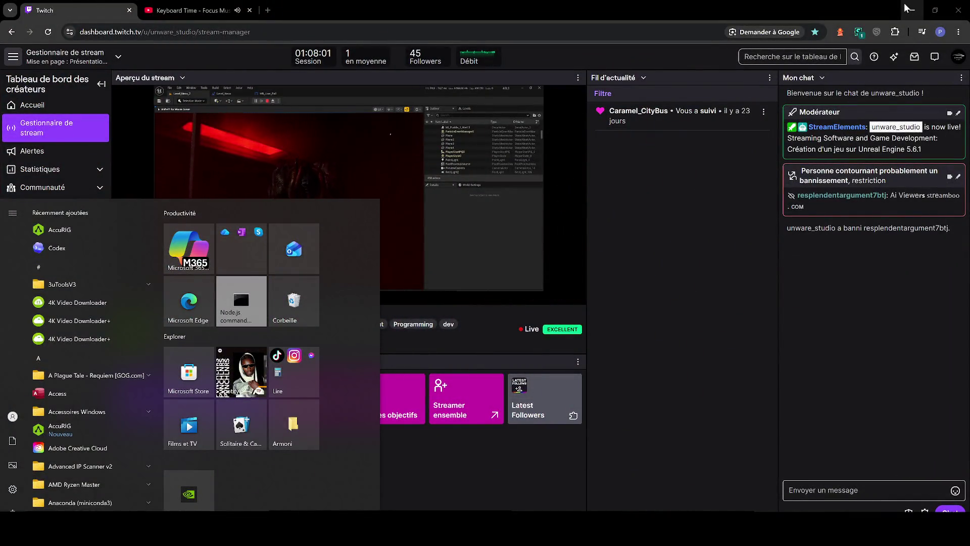
click(842, 196)
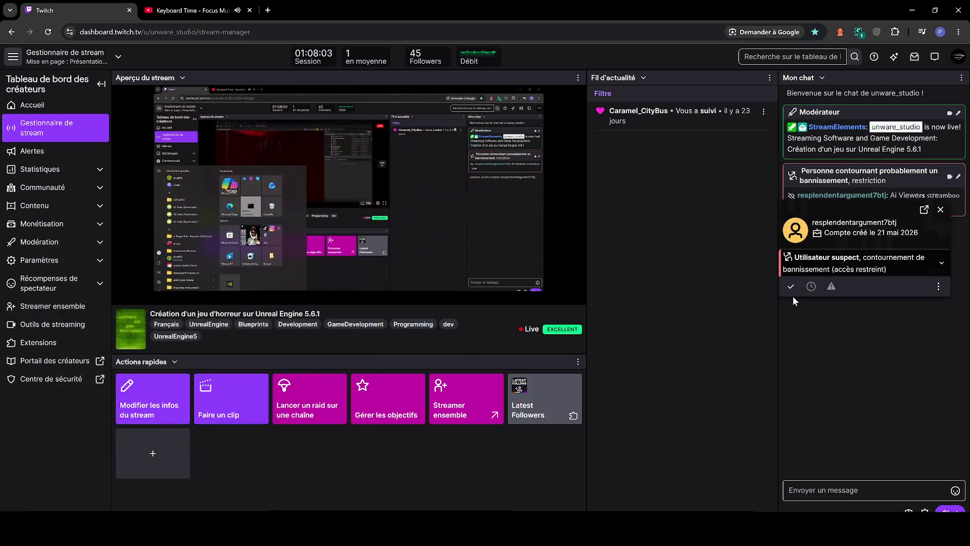
Reload the Twitch stream manager, pause its preview, and minimize Chrome.
key(F5)
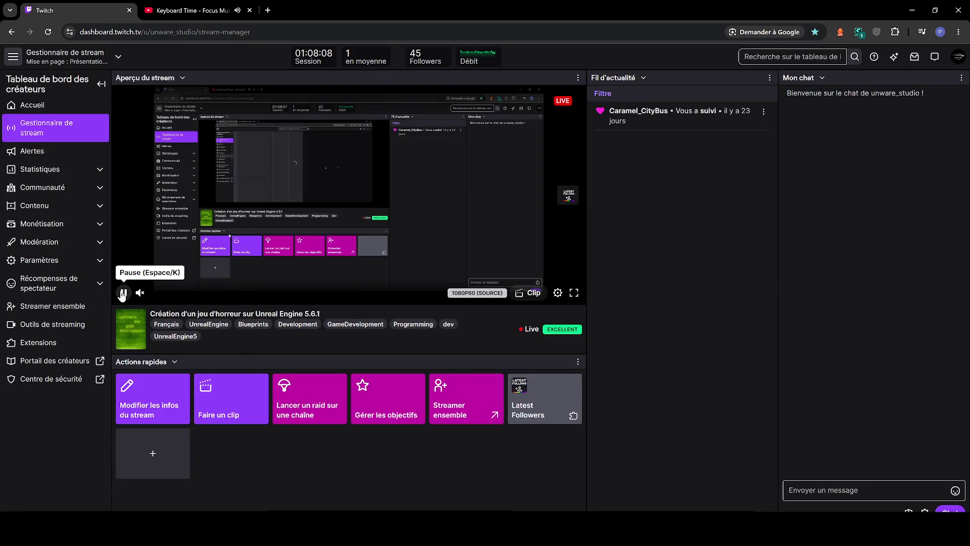
click(122, 293)
click(912, 11)
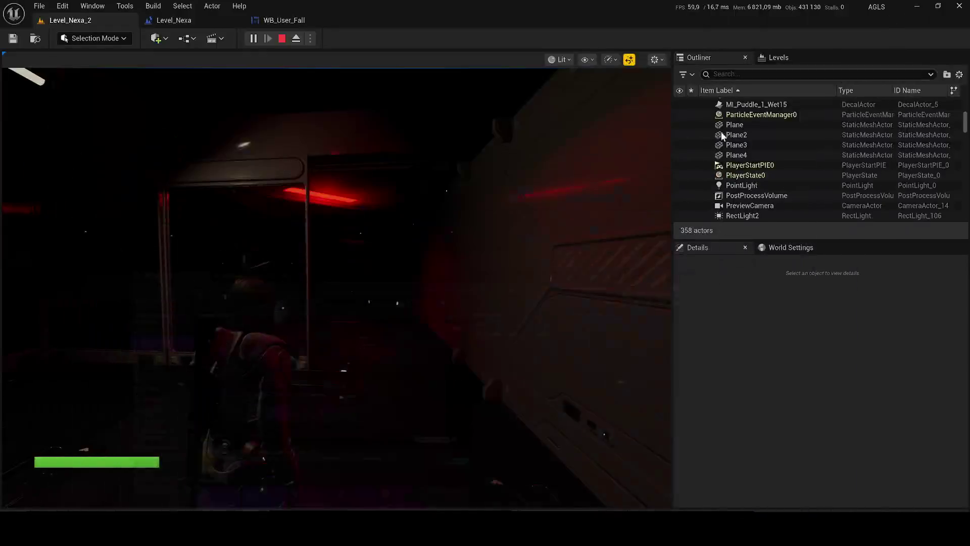
Launch the Snipping Tool via a Start search for 'capture' and restart the play session.
key(super)
text(capture)
key(Return)
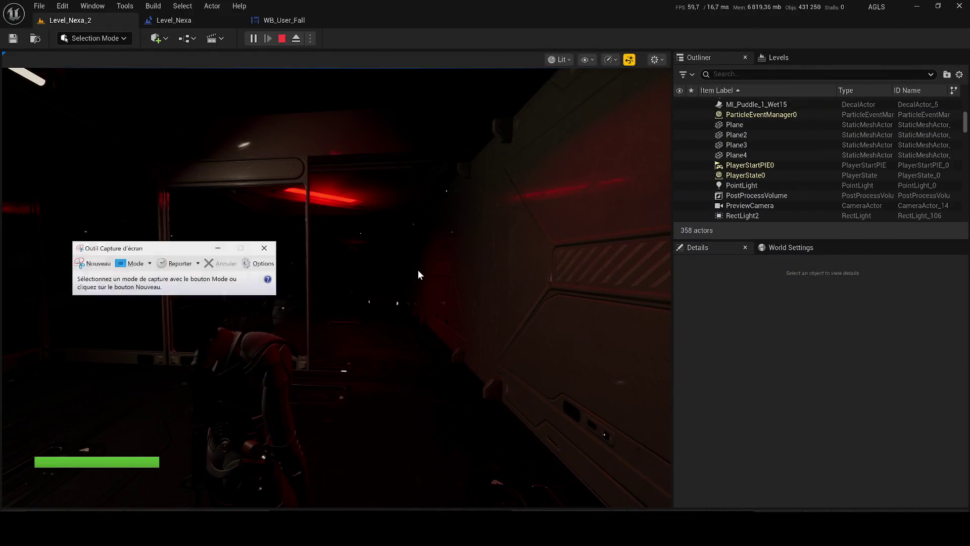
click(412, 297)
key(Escape)
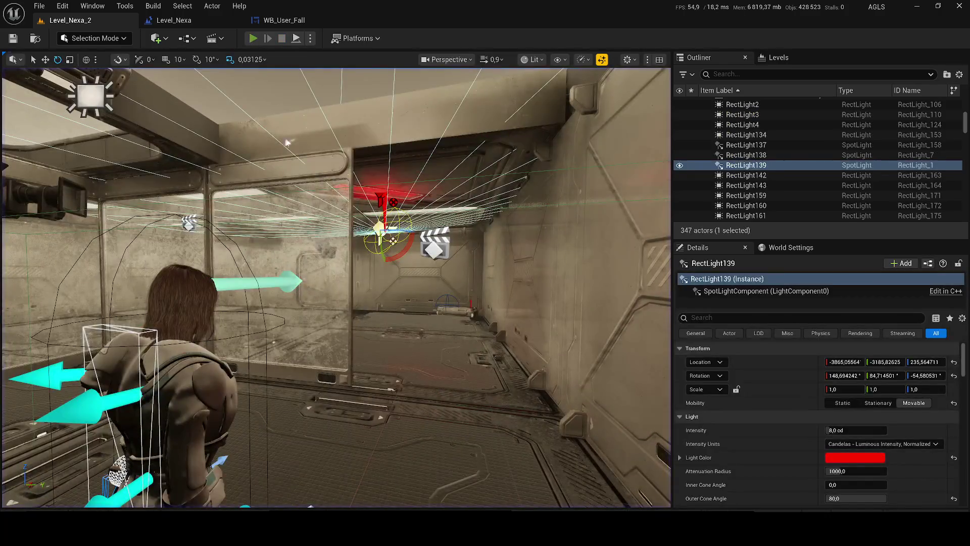
key(alt+p)
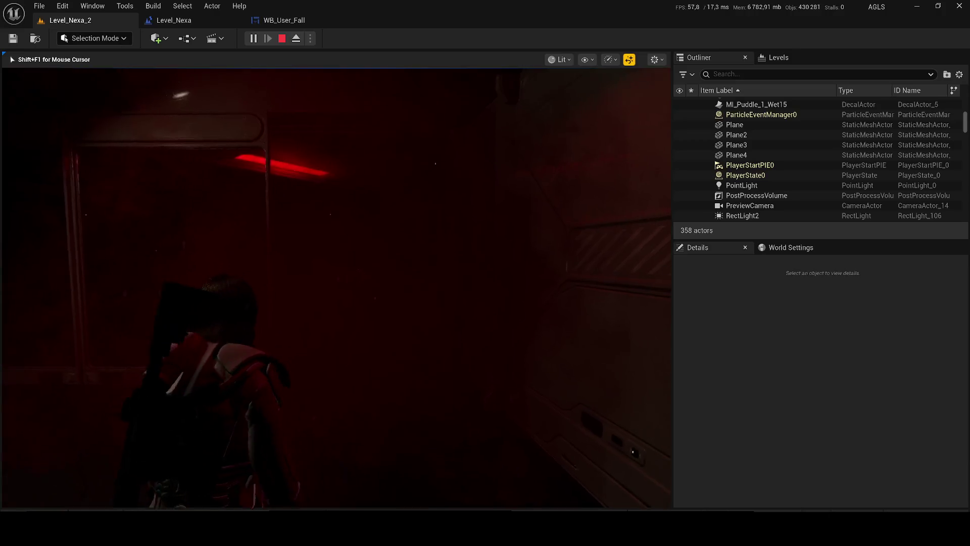
Free the mouse with Shift+F1 and snip a close-up of the red-lit creature.
key(shift+F1)
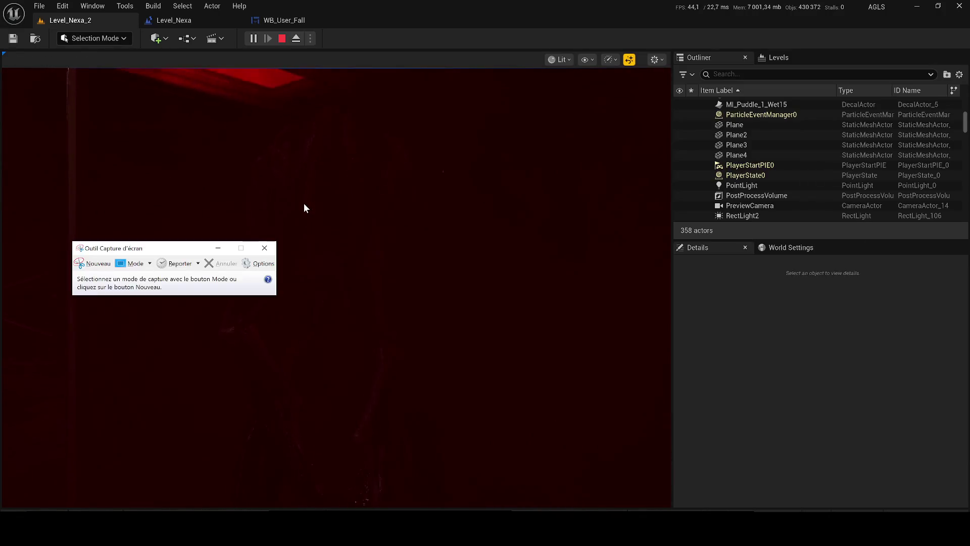
click(97, 268)
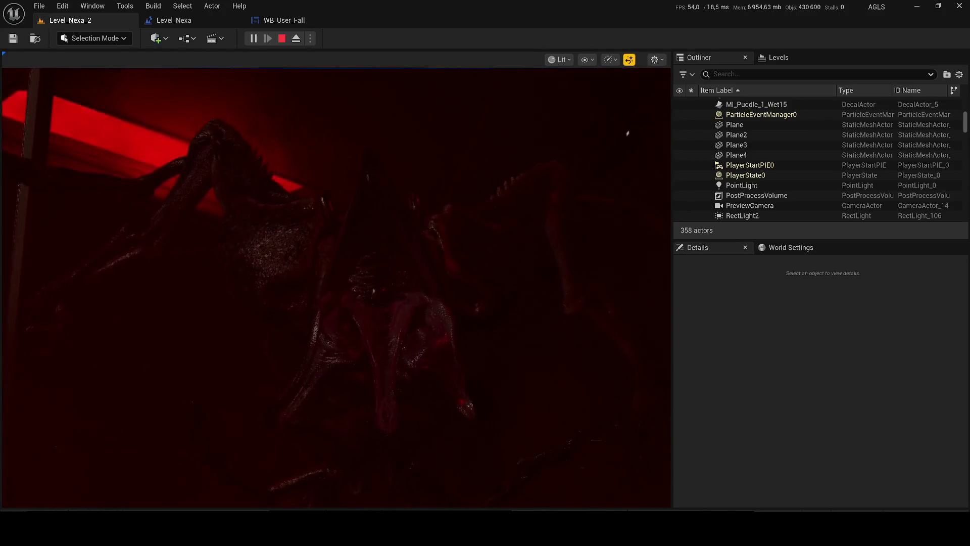
mouse_move(663, 497)
mouse_down()
mouse_move(293, 234)
mouse_move(66, 44)
mouse_move(3, 54)
mouse_up()
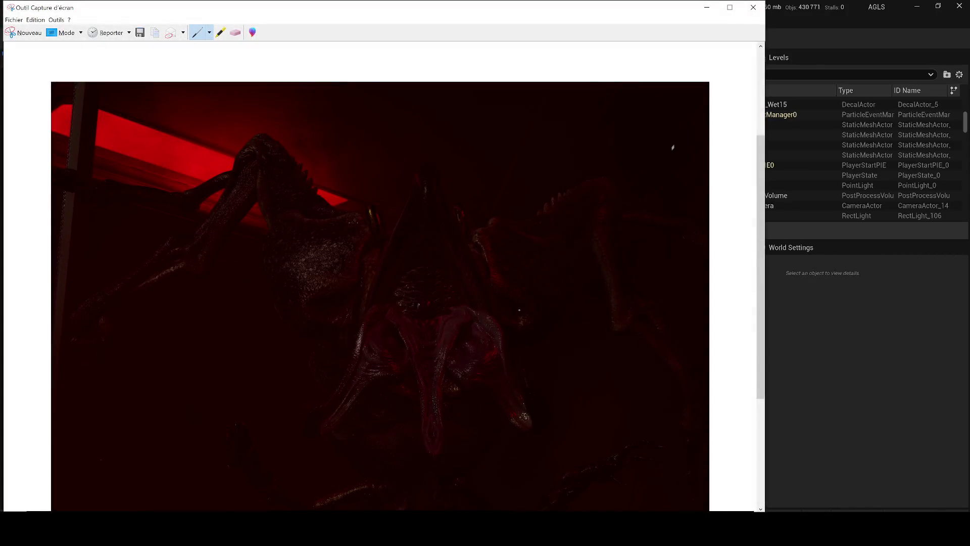
click(832, 378)
click(623, 451)
Return to the game, walk the character toward the doorway, and stop playing.
key(ctrl+shift+Escape)
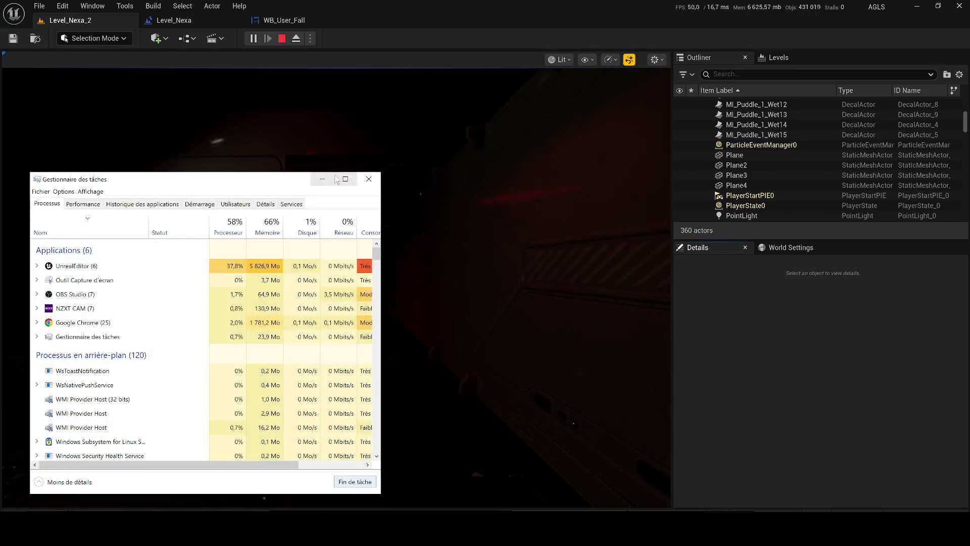
click(657, 486)
key(alt+Tab)
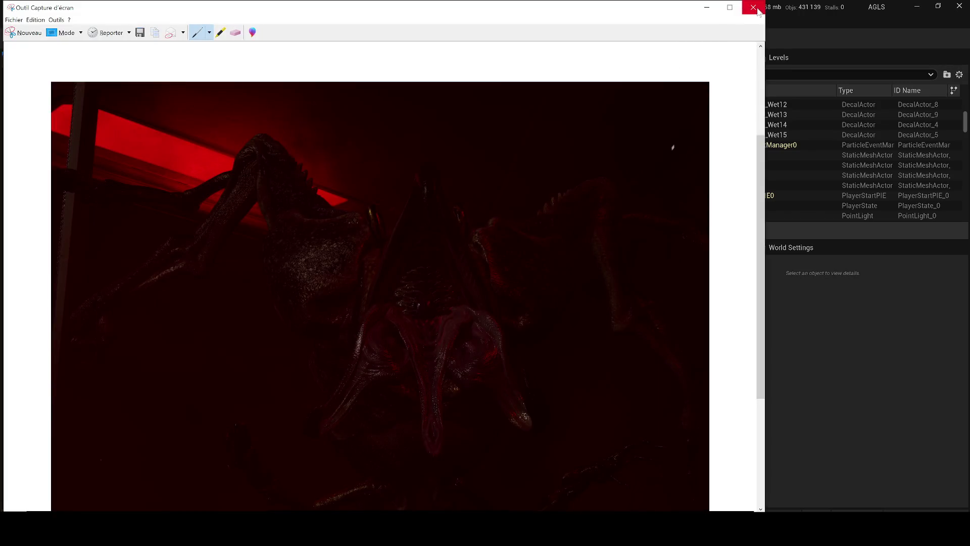
key(alt+Tab)
click(547, 279)
key(w)
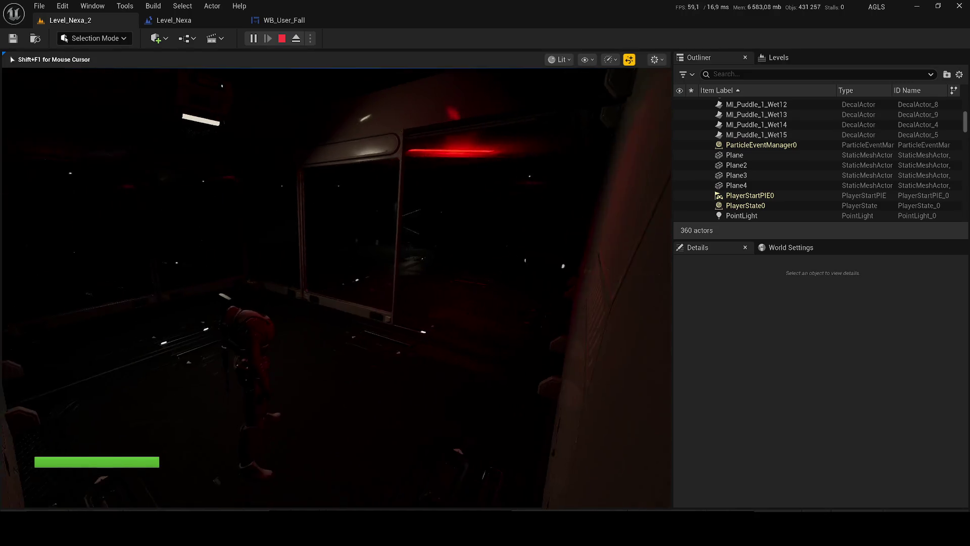
key(Escape)
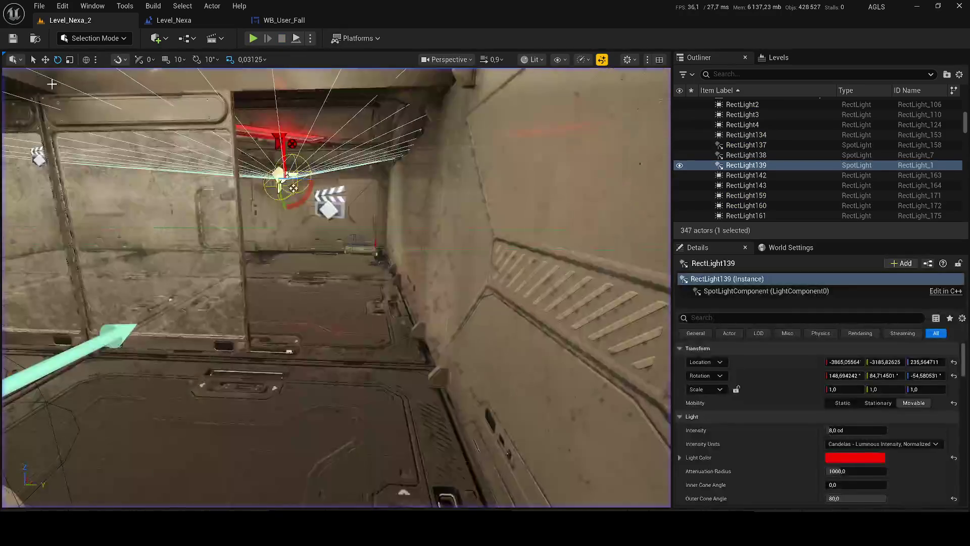
Browse the Content Drawer to the UI > Missions > Level_Nexa folder.
key(ctrl+space)
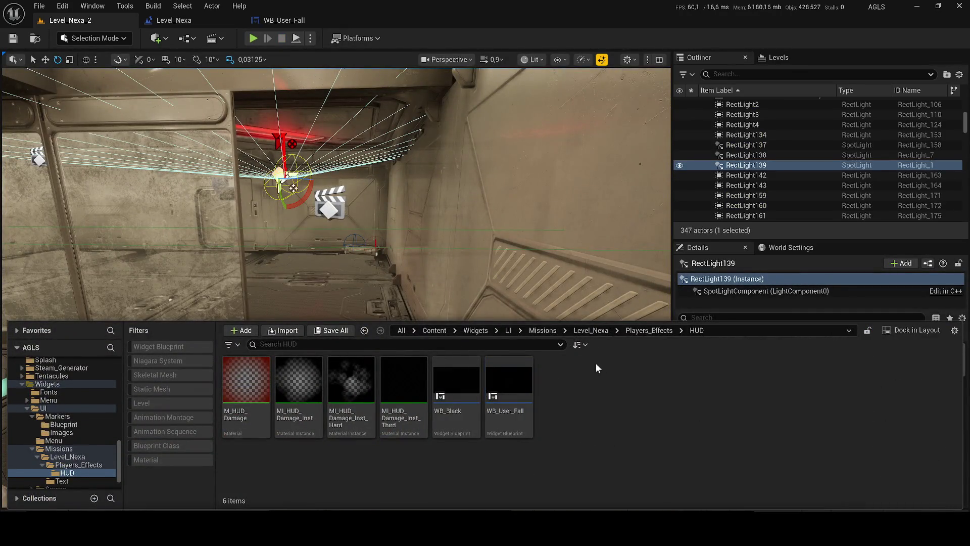
click(484, 328)
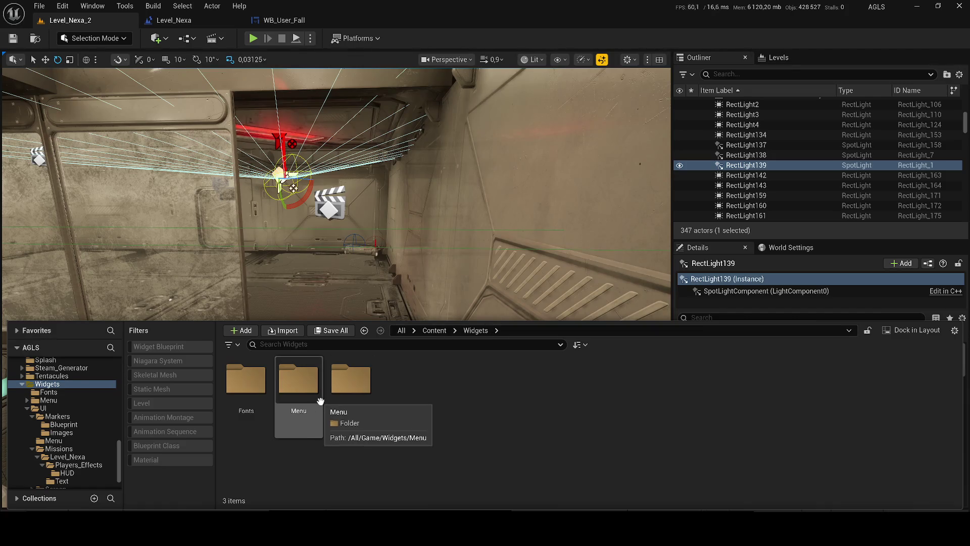
double_click(352, 379)
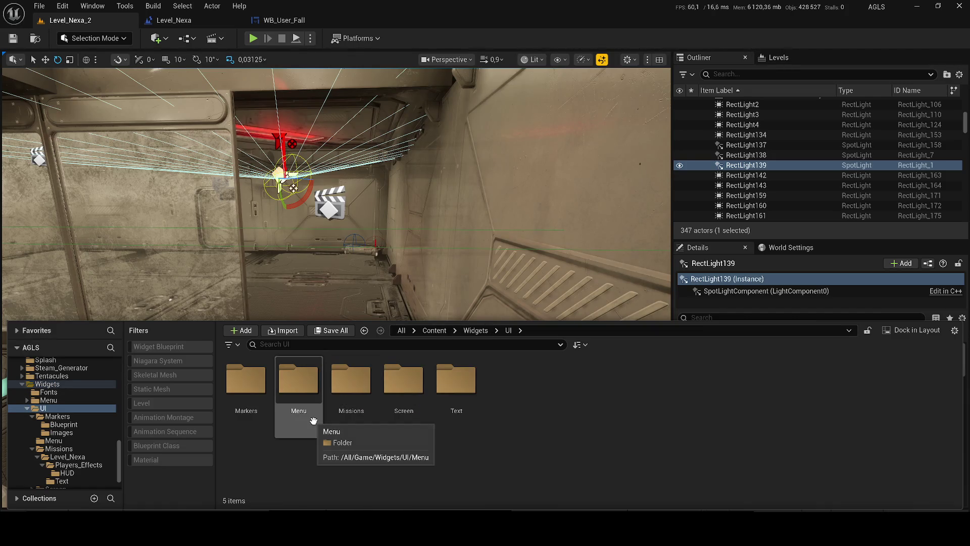
click(348, 399)
double_click(348, 405)
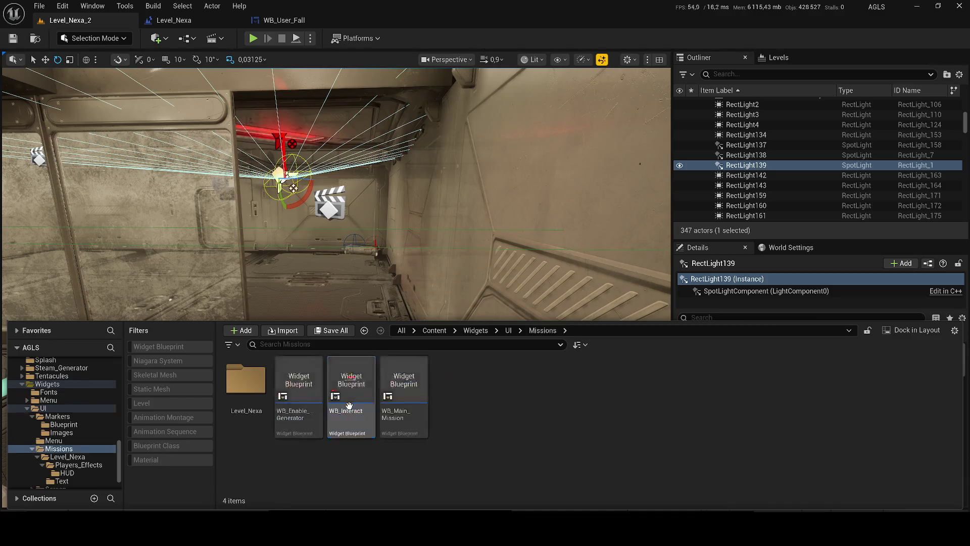
double_click(246, 379)
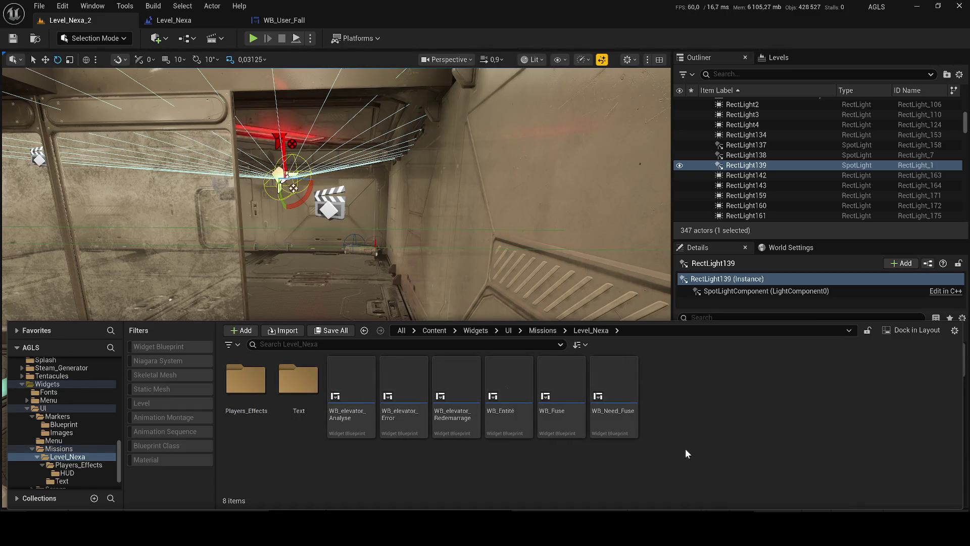
Create a new Level_Nexa_2 folder inside Missions.
click(548, 330)
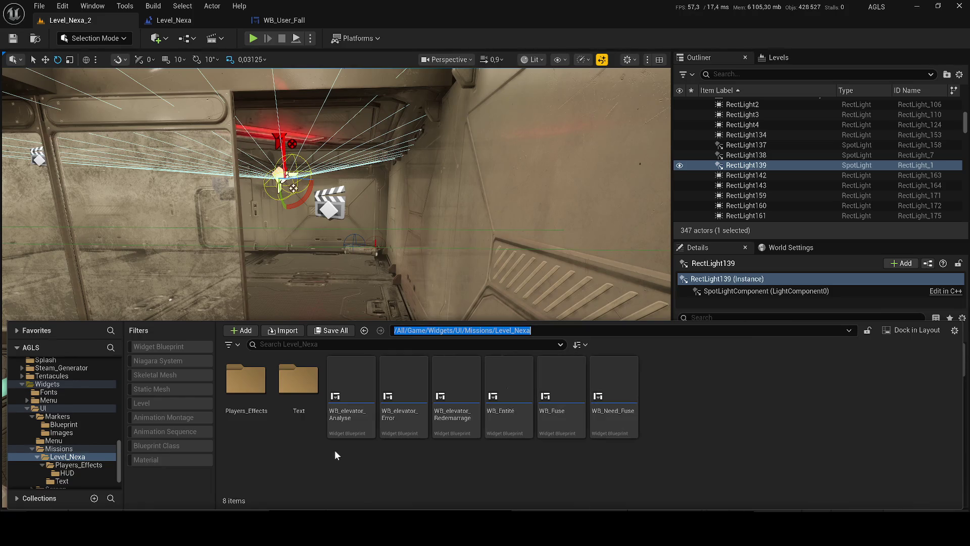
click(338, 474)
click(530, 329)
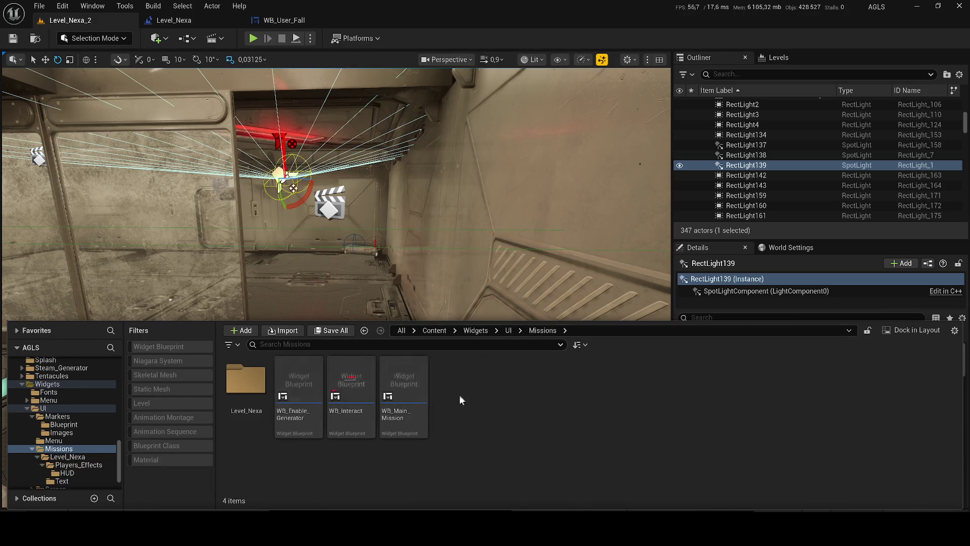
right_click(508, 452)
click(530, 93)
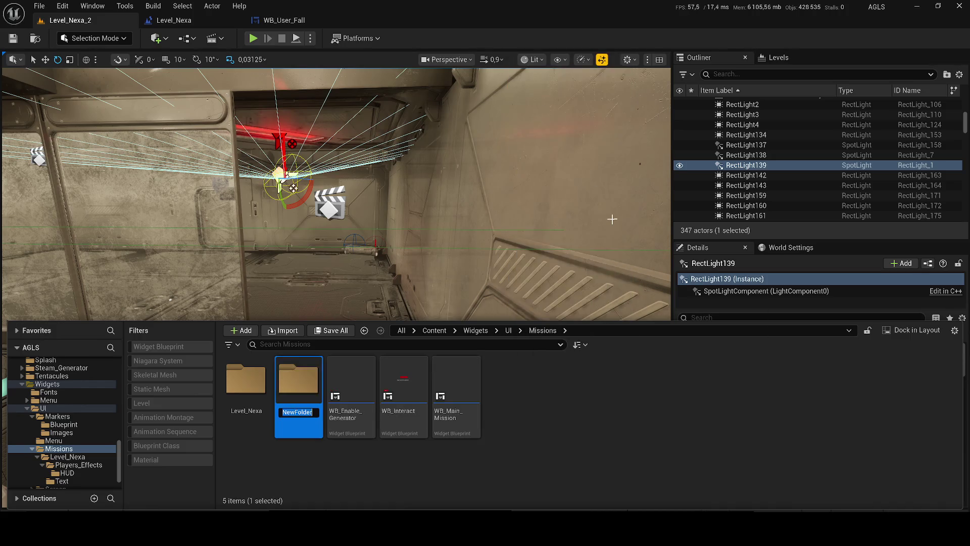
text(Le)
text(vel_Nexa_)
key(Return)
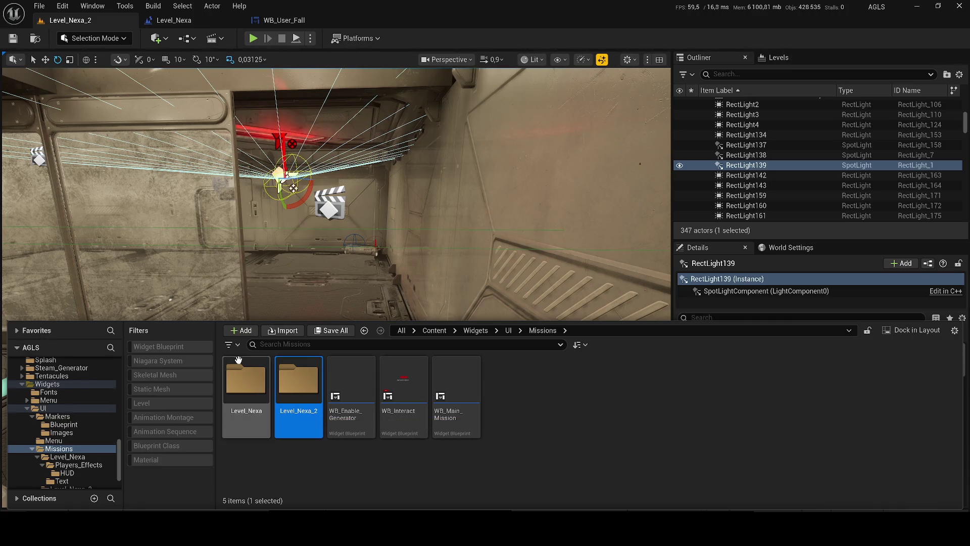
Preview WB_elevator_Analyse from Level_Nexa, then select and copy it.
double_click(246, 381)
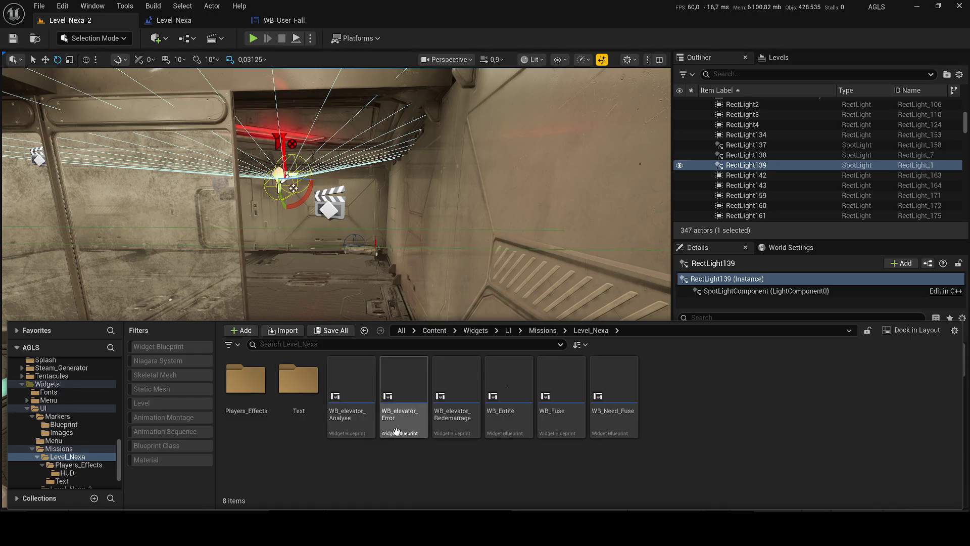
double_click(342, 435)
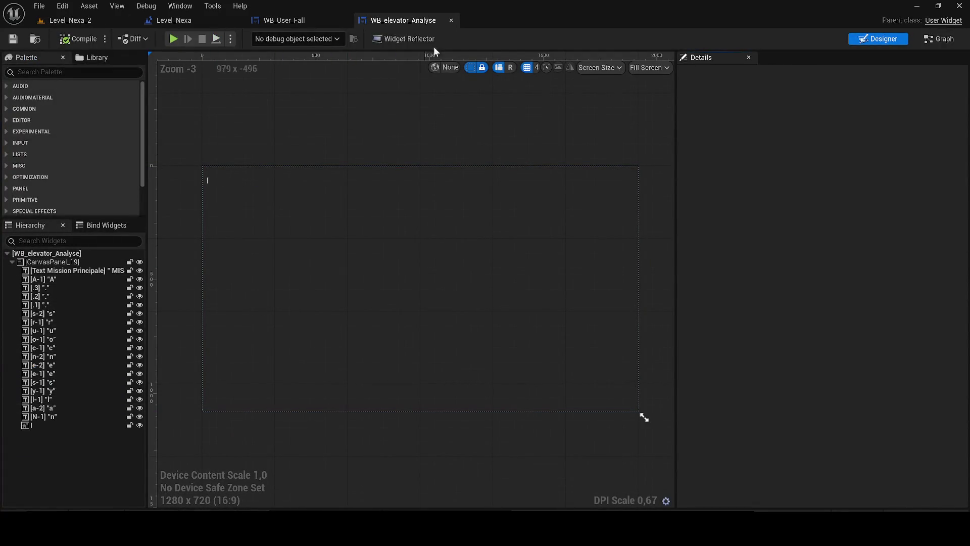
click(451, 20)
click(71, 20)
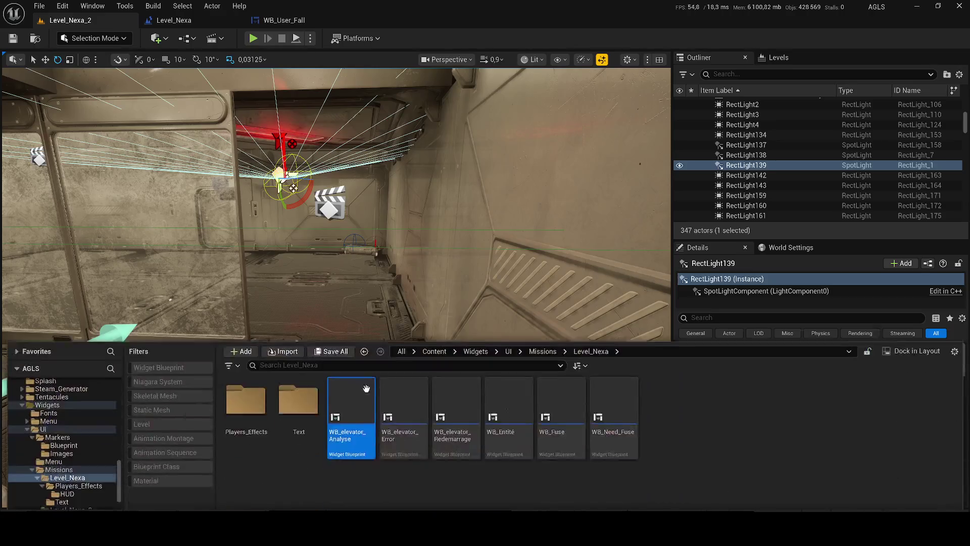
click(351, 444)
click(355, 425)
mouse_move(355, 426)
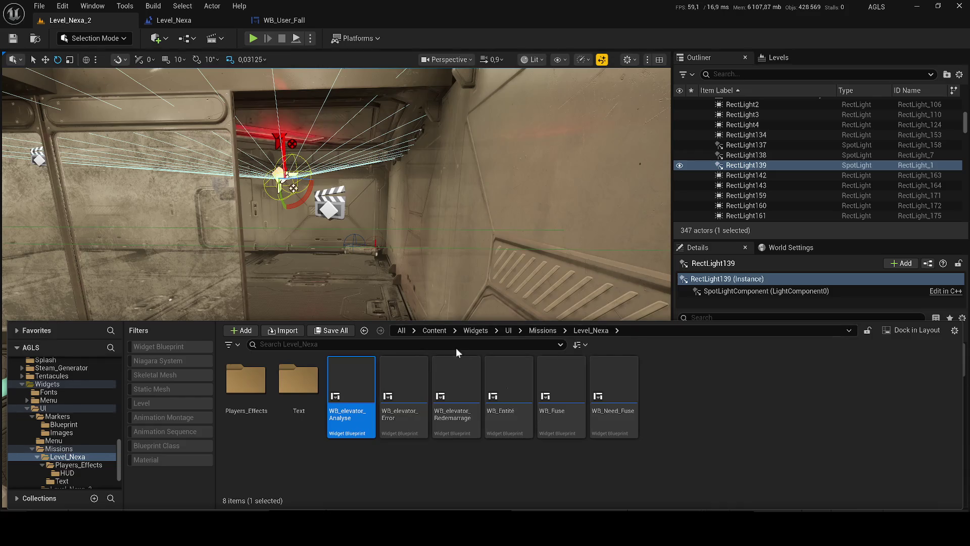
Paste the widget into Level_Nexa_2 as WB_Analyse_Trace_Sol and open it.
click(542, 330)
double_click(292, 395)
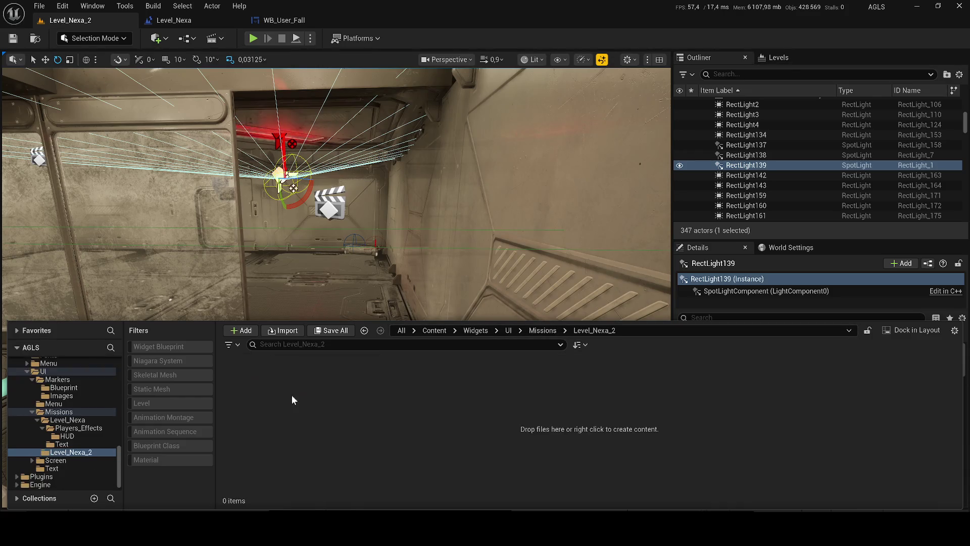
key(ctrl+v)
text(WB)
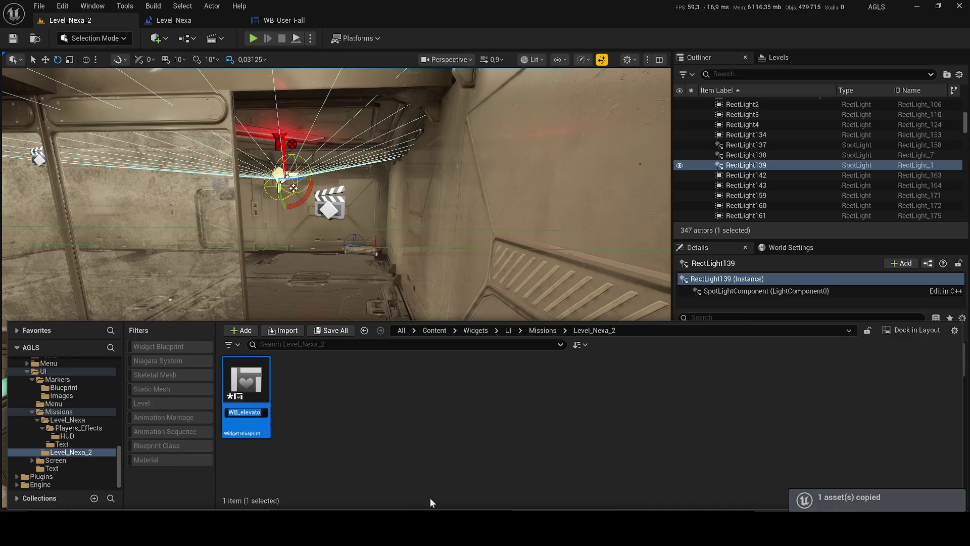
text(_An)
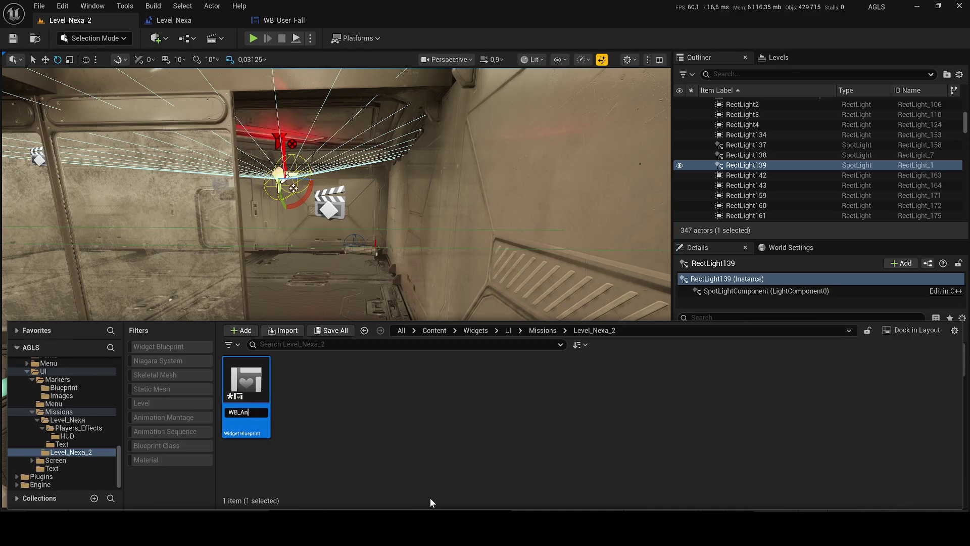
text(alyse_)
text(Tra)
text(ce)
text(_Sol)
key(Return)
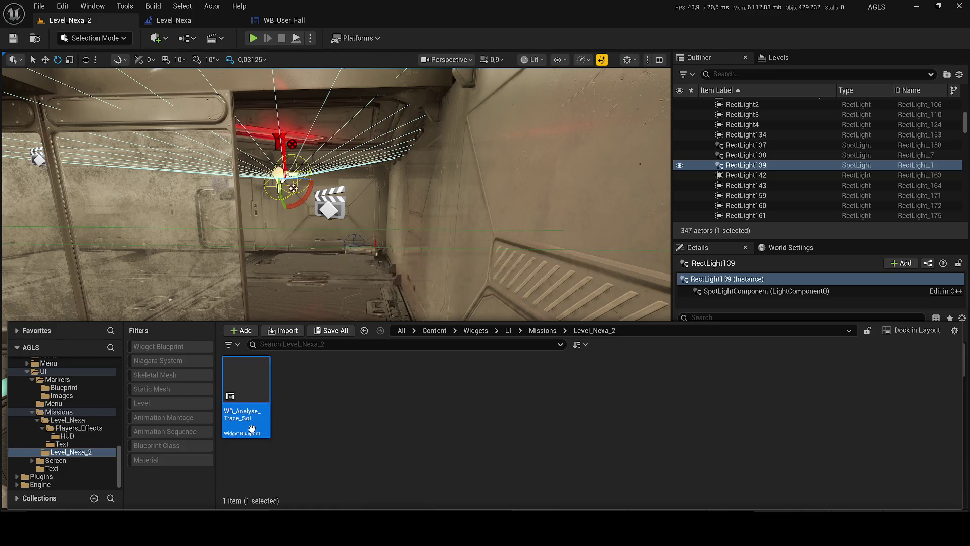
double_click(253, 428)
Dock the widget editor, close WB_User_Fall, and select letter blocks A-1 through N-1.
mouse_move(320, 39)
mouse_down()
mouse_move(311, 19)
mouse_move(341, 14)
mouse_up()
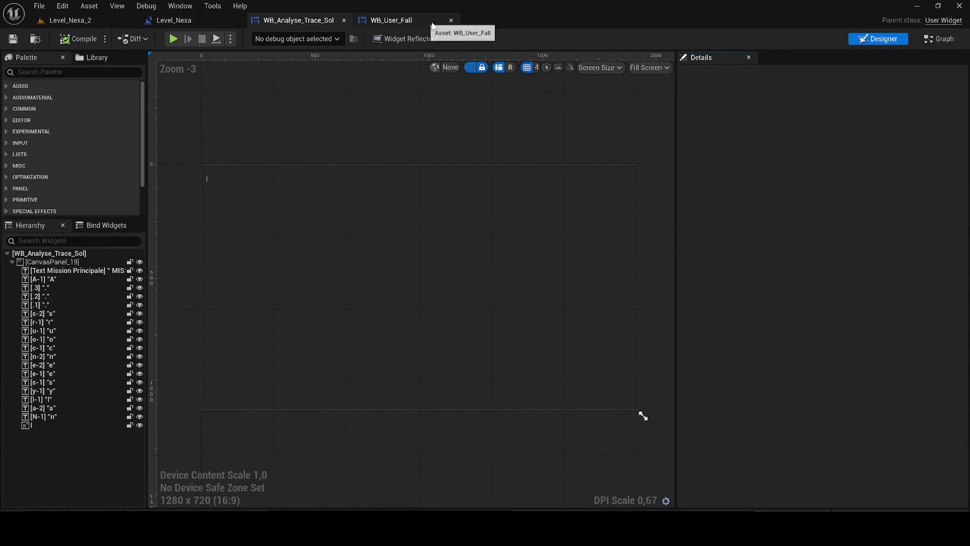
click(452, 20)
click(45, 279)
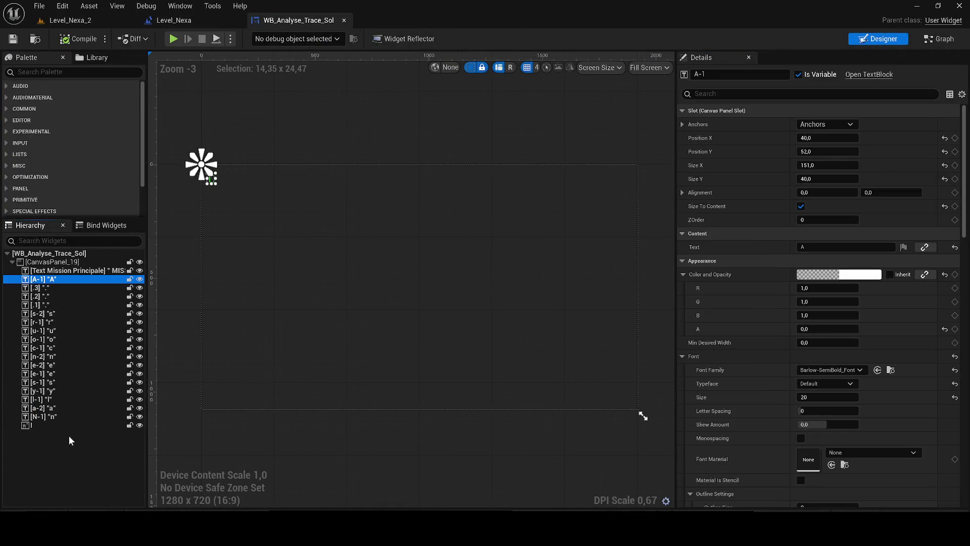
shift+click(51, 425)
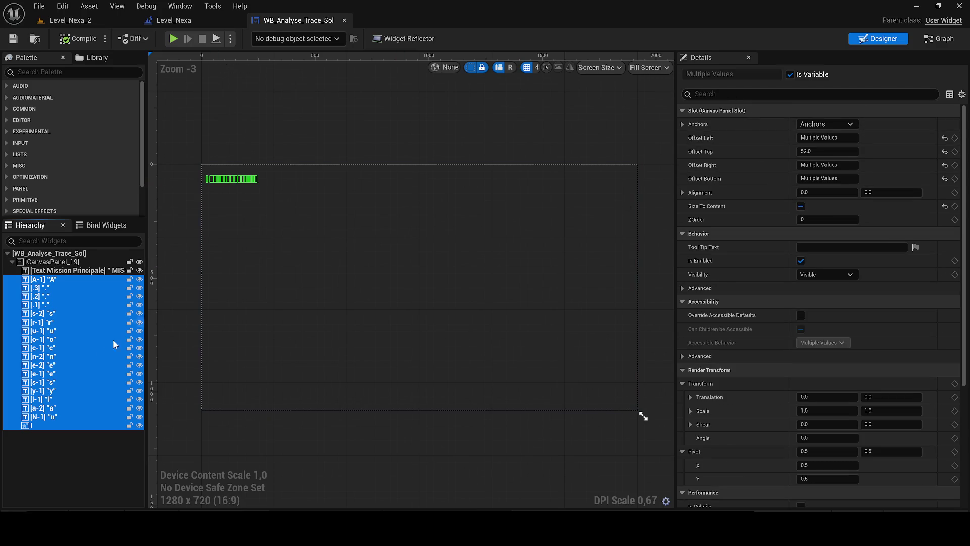
click(36, 408)
click(32, 416)
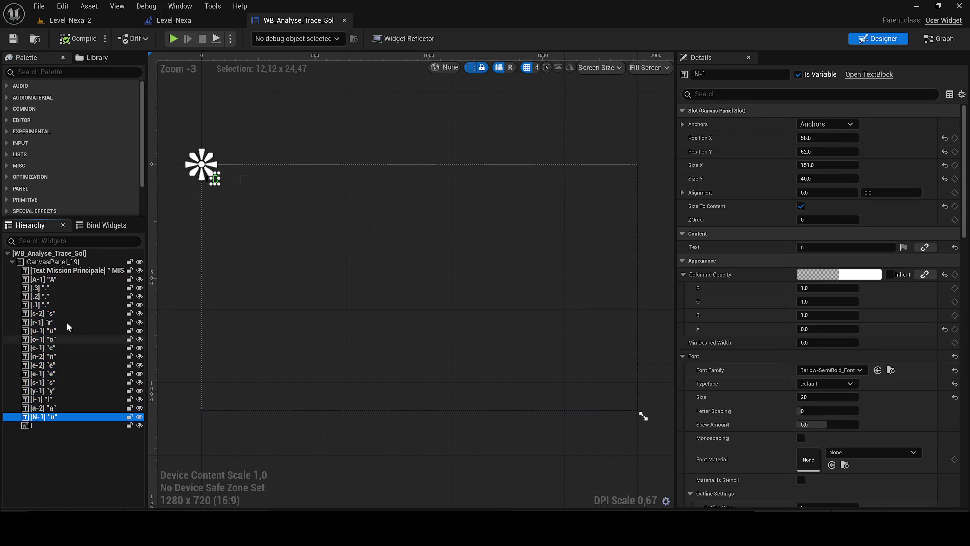
shift+click(40, 280)
Set the Color and Opacity alpha of all selected letter blocks to 1.
click(818, 329)
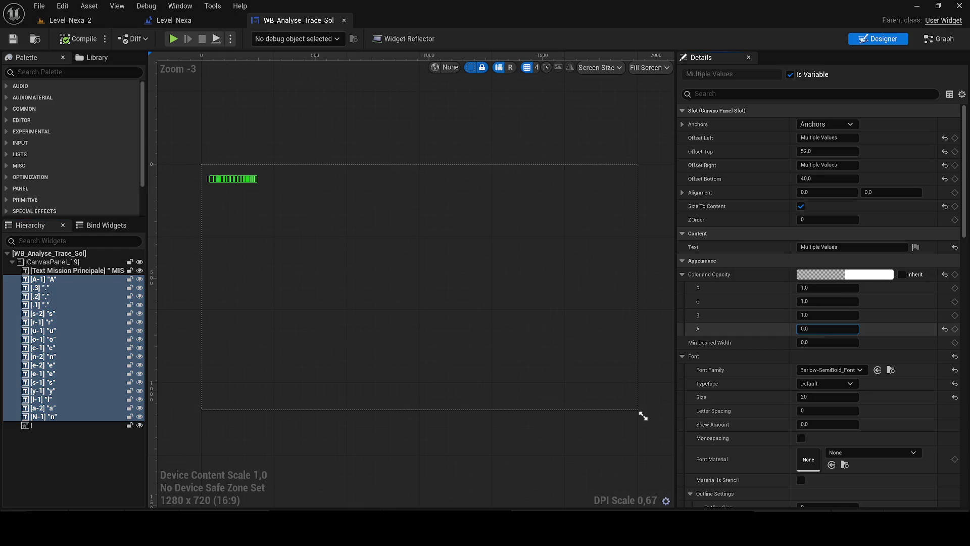
text(1)
key(Return)
scroll(333, 228, up, 6)
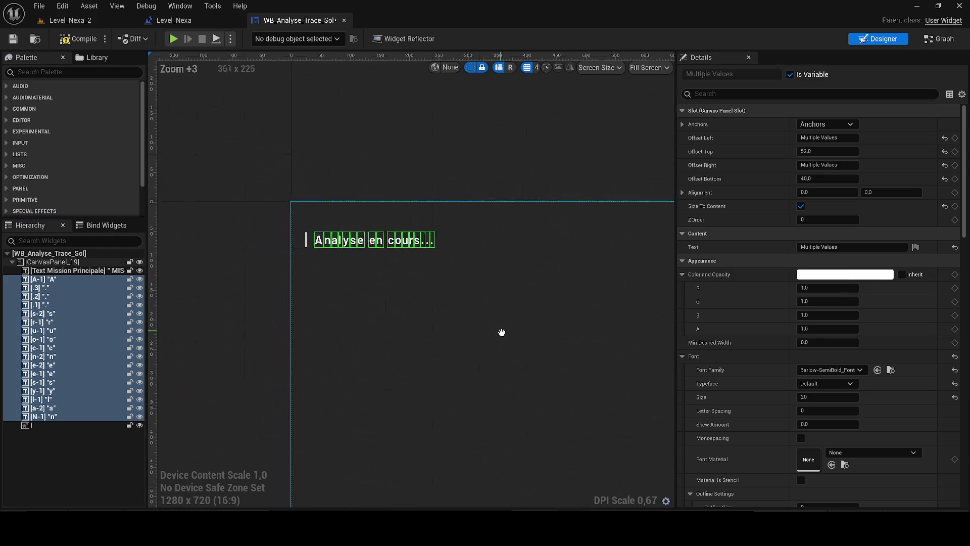
click(35, 512)
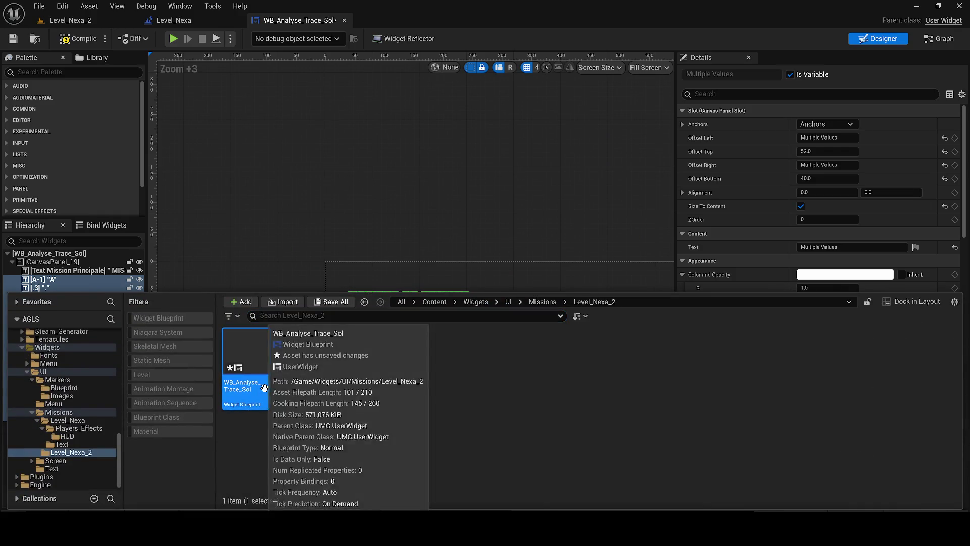
Save WB_Analyse_Trace_Sol and open the Level_Nexa_2 folder in the Content Drawer.
click(258, 359)
key(ctrl+s)
key(alt+Left)
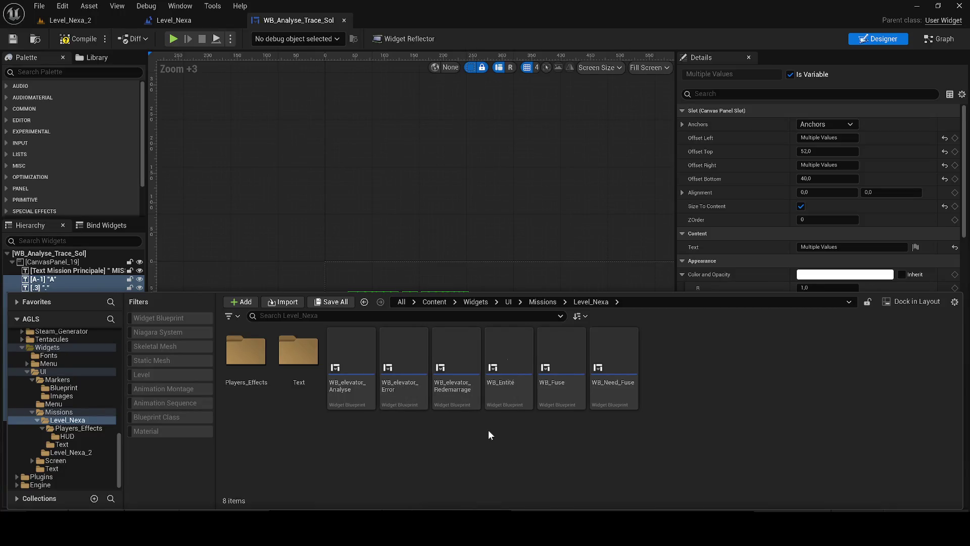
click(543, 302)
double_click(306, 364)
Duplicate WB_Analyse_Trace_Sol and name the copy WB_Analyse_En_Cours.
click(266, 367)
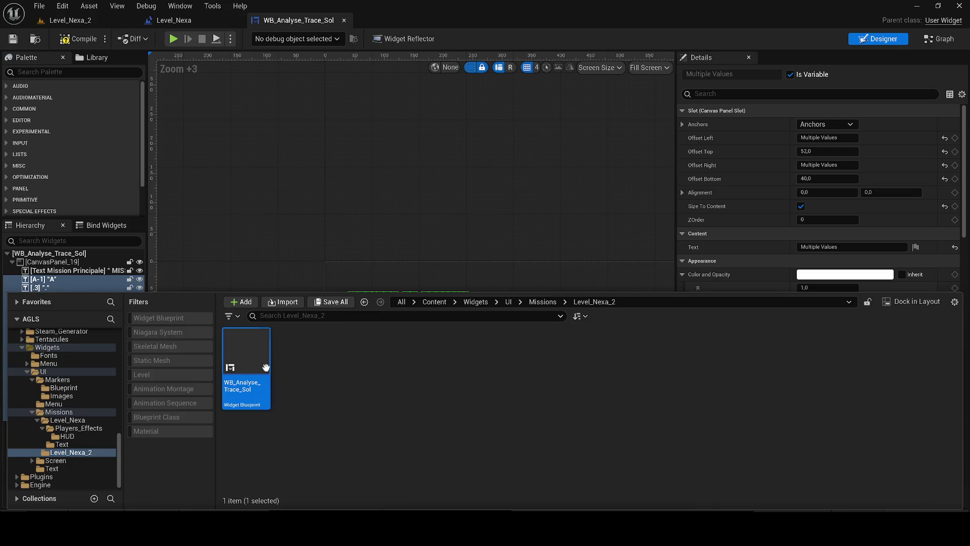
key(ctrl+d)
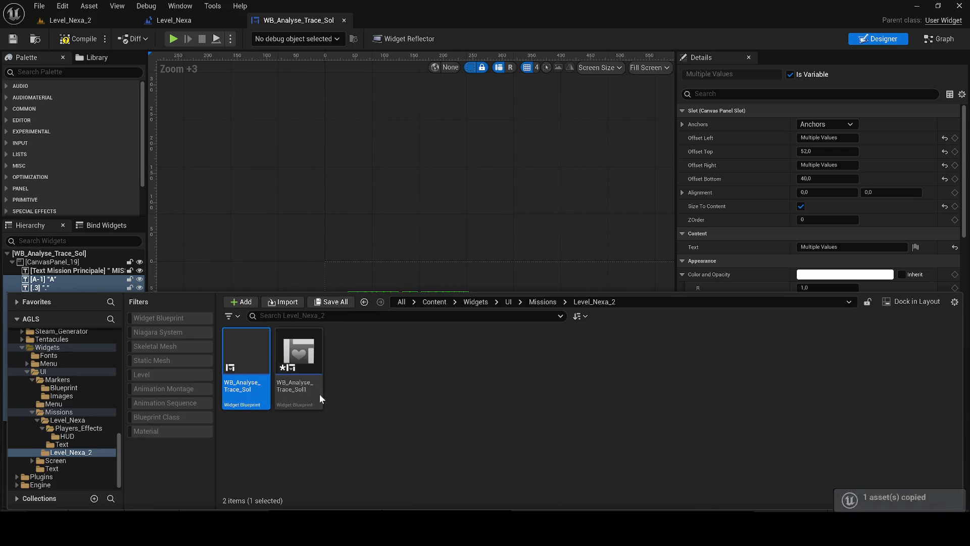
text(WS)
key(BackSpace)
text(B_Analyse_E)
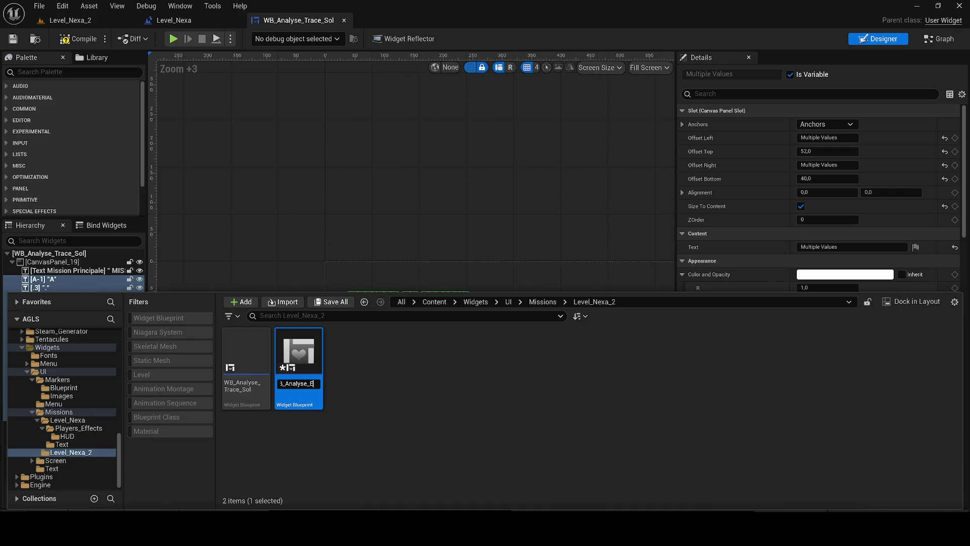
text(rs)
key(Return)
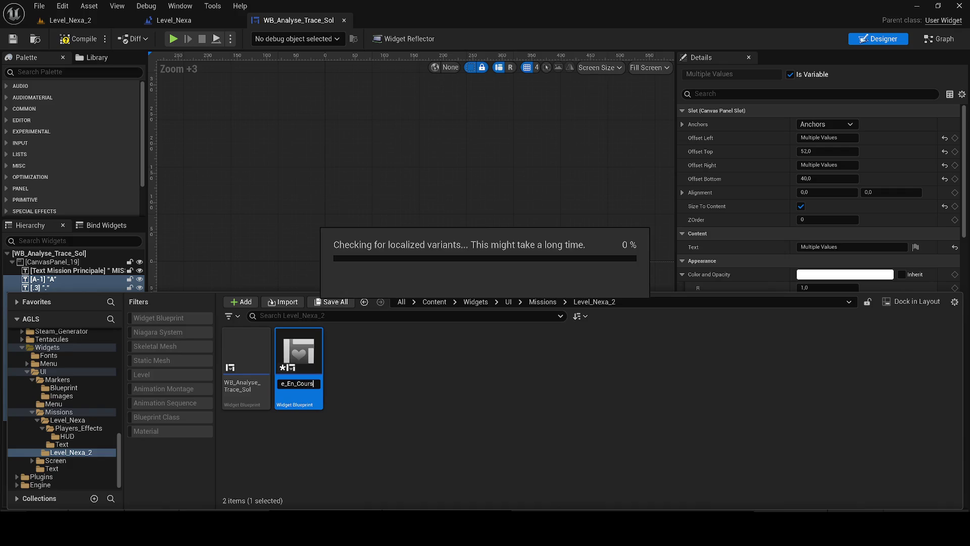
Reselect WB_Analyse_Trace_Sol in the Content Drawer and return to its widget designer.
click(283, 188)
scroll(333, 205, up, 3)
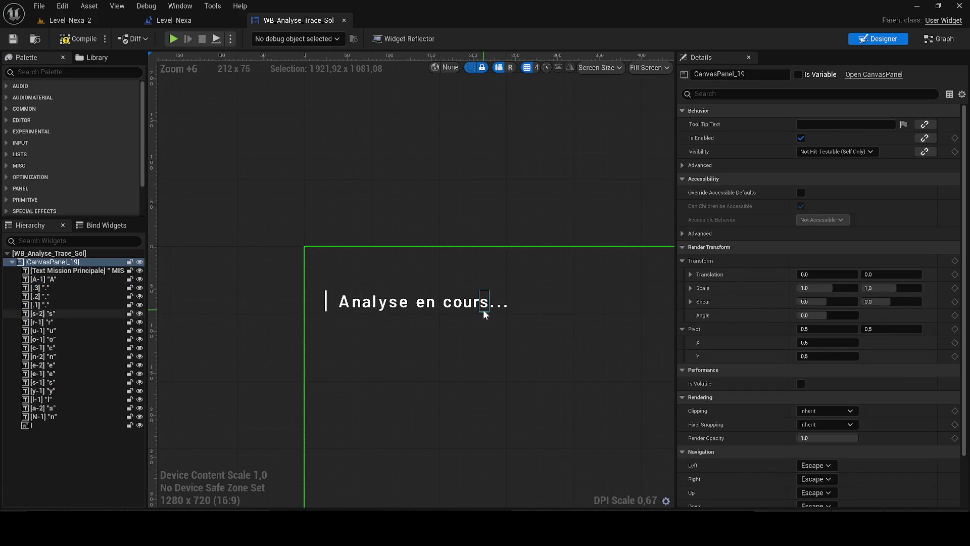
key(ctrl+space)
click(320, 378)
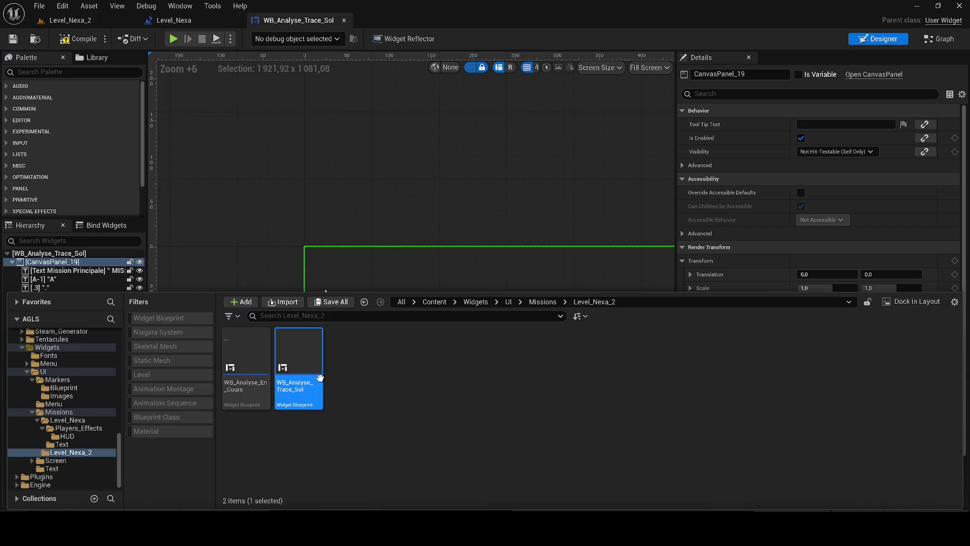
click(335, 284)
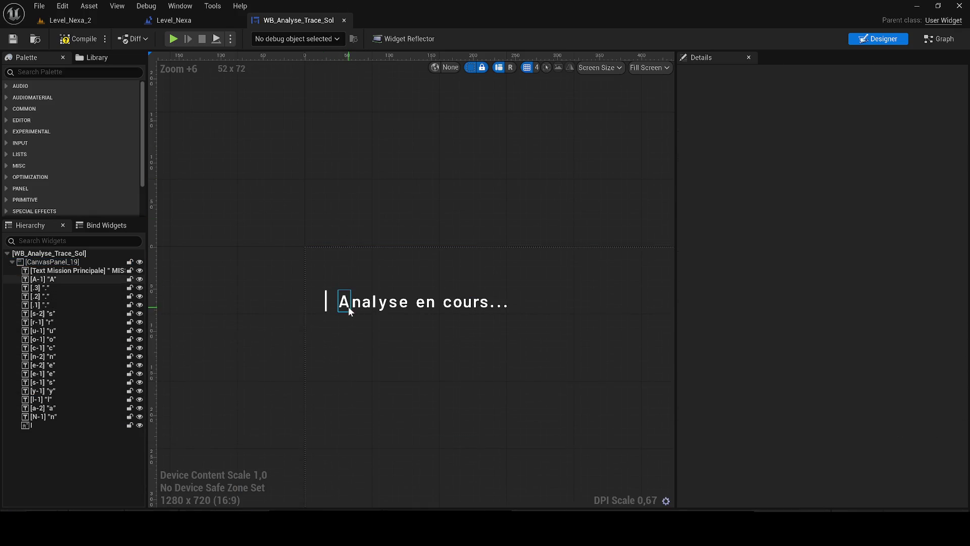
scroll(410, 305, up, 3)
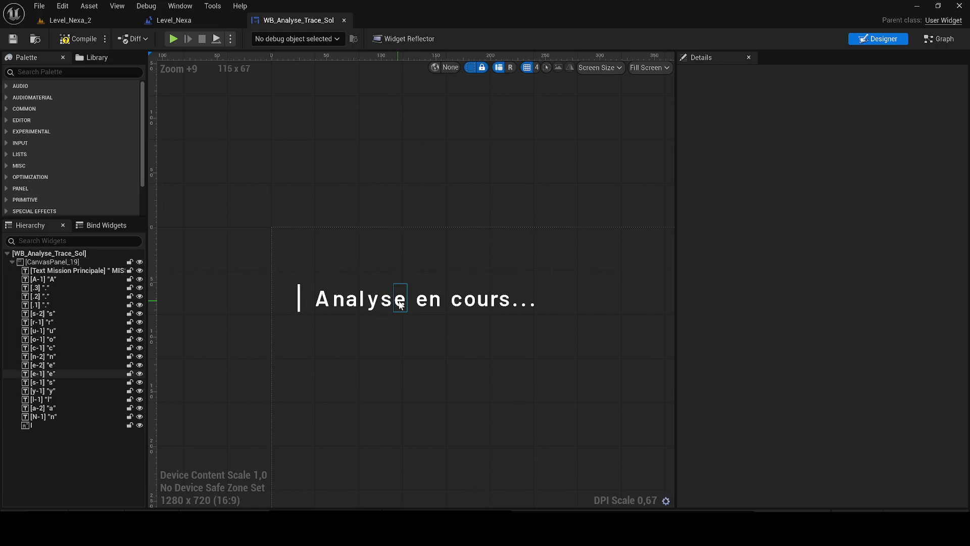
Nudge the second 'e' against 'Analyse' and change it to 'r', spelling 'Analyser'.
click(398, 299)
scroll(427, 305, up, 2)
click(426, 305)
key(Left)
key(Left)
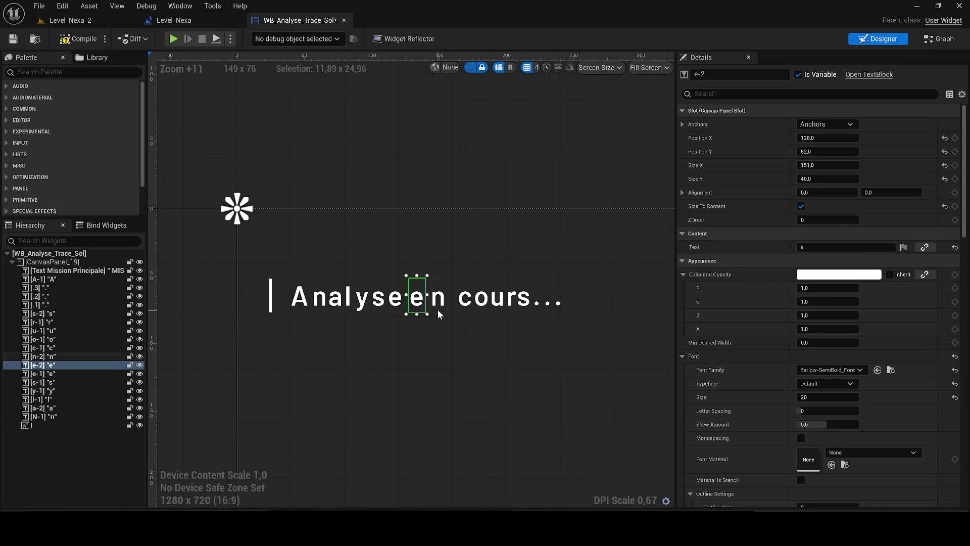
scroll(432, 315, up, 3)
click(809, 246)
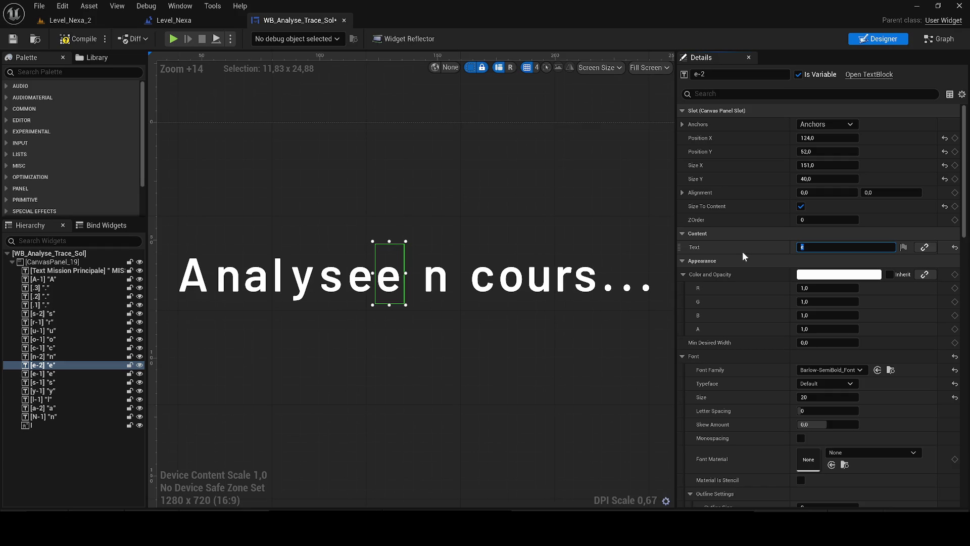
text(r)
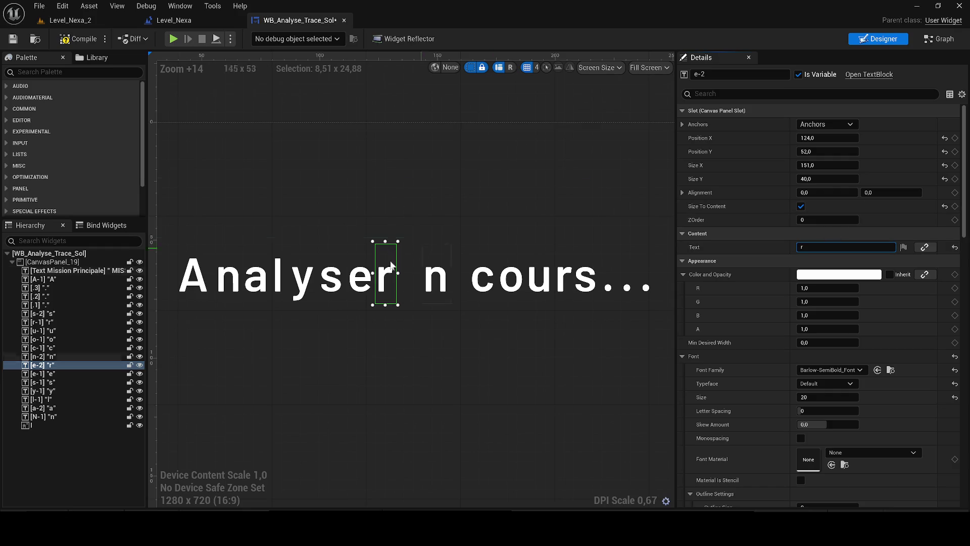
Change the 'n' block to 'l' and slide the 'c' beside it, retyping it as 'e'.
click(446, 290)
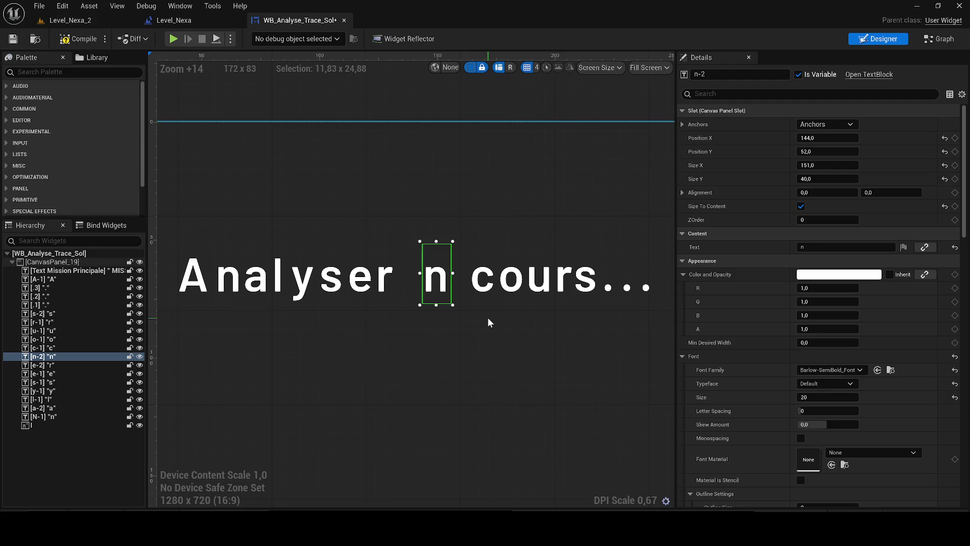
mouse_move(436, 283)
mouse_down()
mouse_move(427, 283)
mouse_move(503, 285)
mouse_move(487, 285)
mouse_up()
click(485, 283)
click(427, 283)
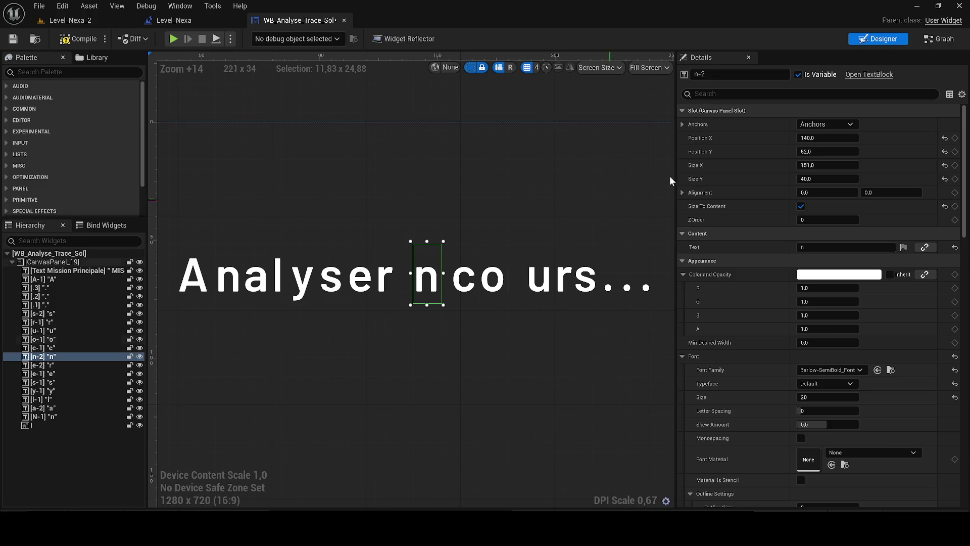
click(808, 247)
text(l)
click(465, 283)
drag(465, 283, 447, 283)
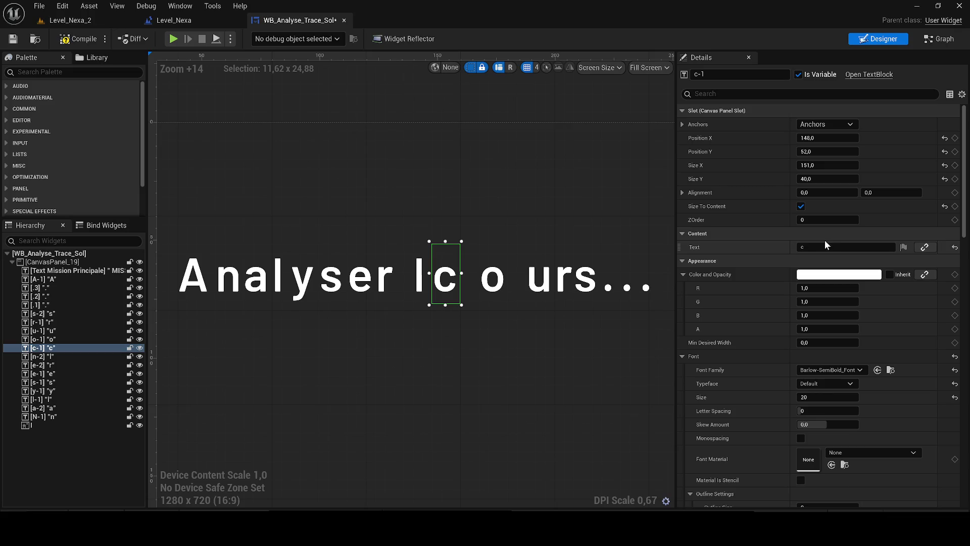
text(z)
key(BackSpace)
text(e)
key(Return)
Change the 'o' letter block to 's' to complete 'les'.
click(493, 276)
click(829, 247)
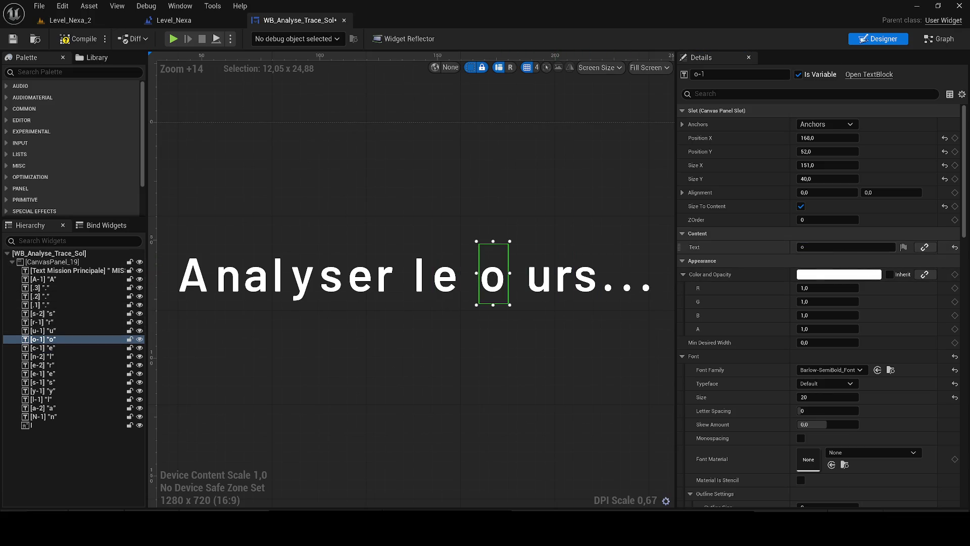
text(s)
key(Return)
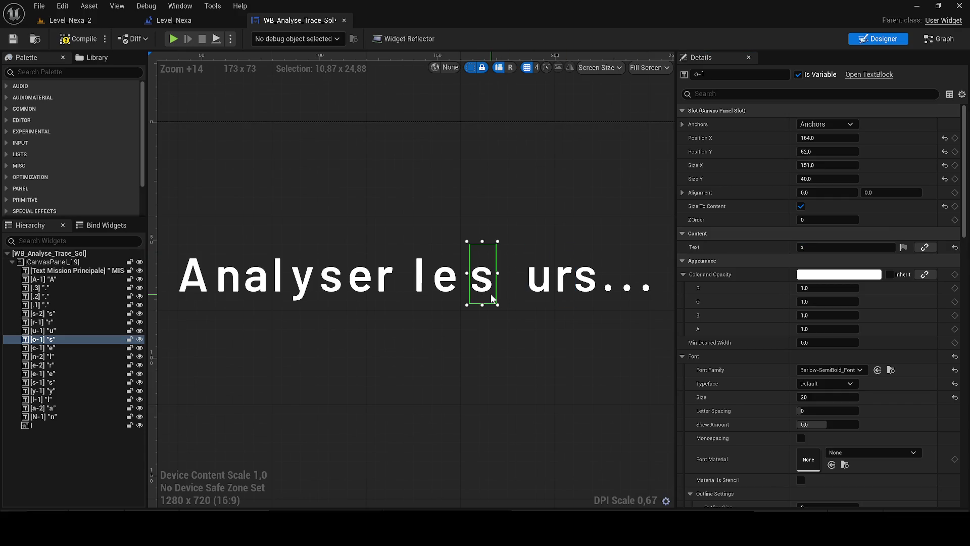
click(492, 294)
Retype the 'u' block as 't', move 'r' and 's' beside it, making the 's' an 'a' to spell 'tra'.
click(540, 281)
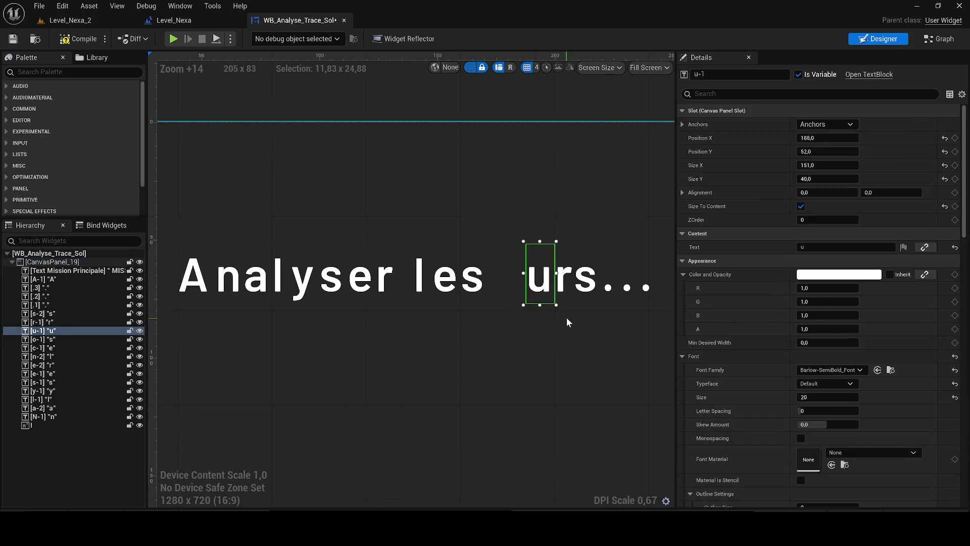
scroll(434, 348, up, 2)
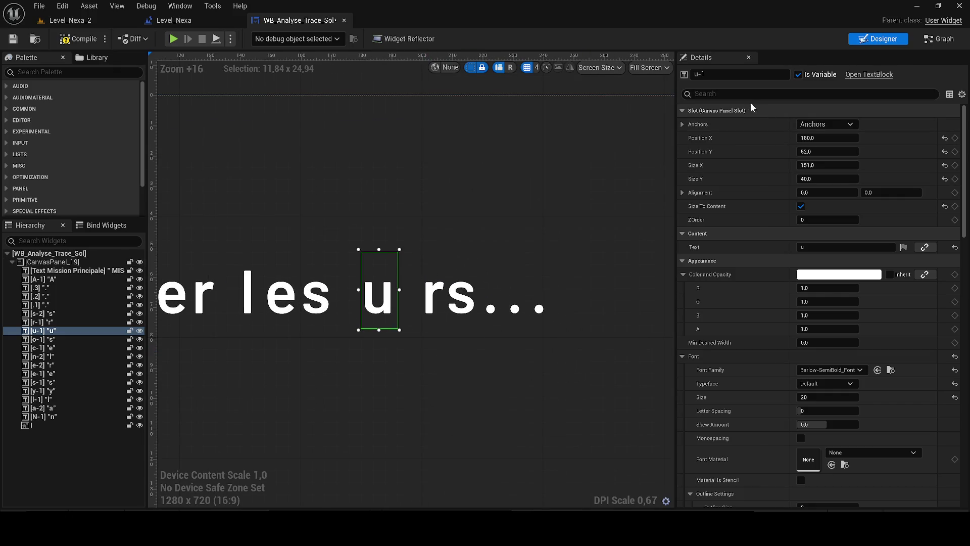
click(809, 247)
text(r)
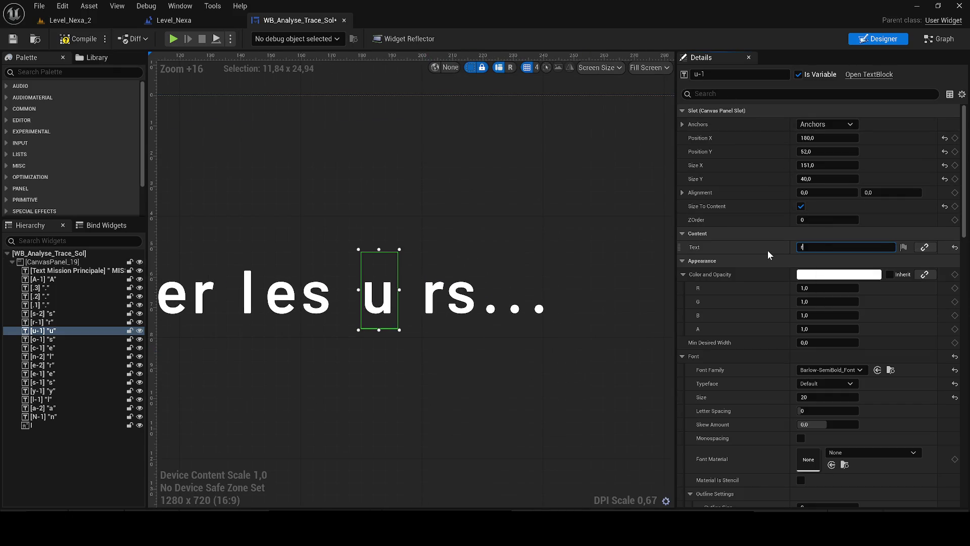
text(t)
click(438, 299)
drag(438, 299, 402, 299)
click(461, 298)
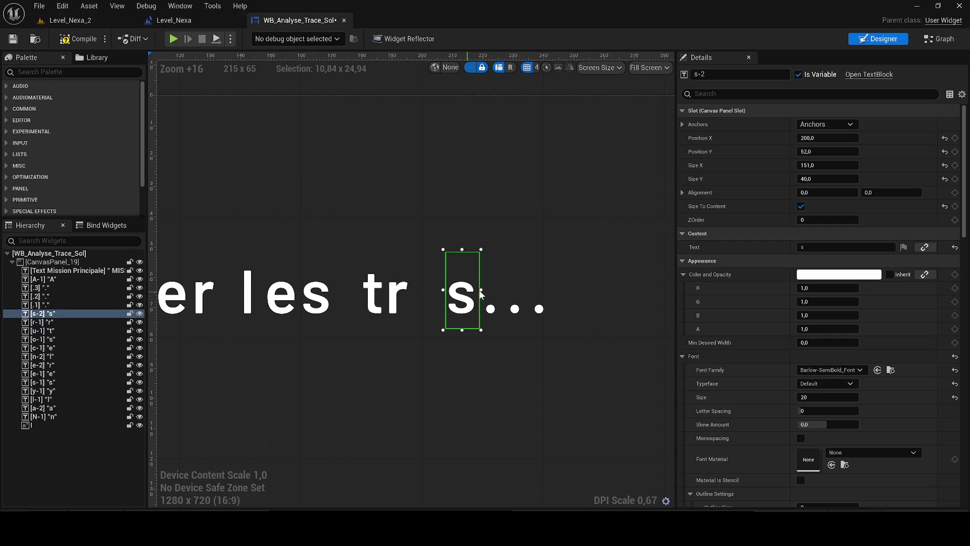
drag(474, 297, 436, 298)
click(750, 250)
text(a)
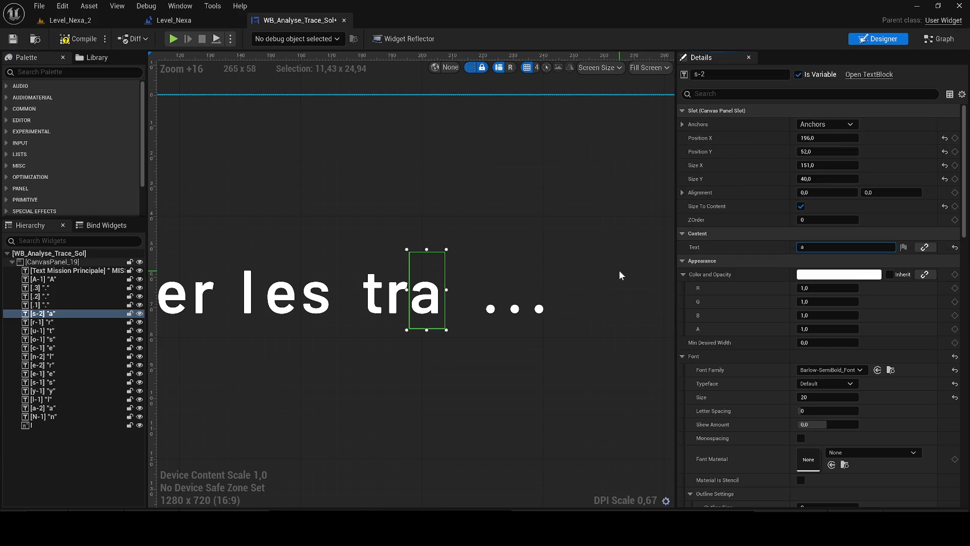
Move the three ellipsis dots into a row right after 'tra'.
drag(490, 309, 455, 308)
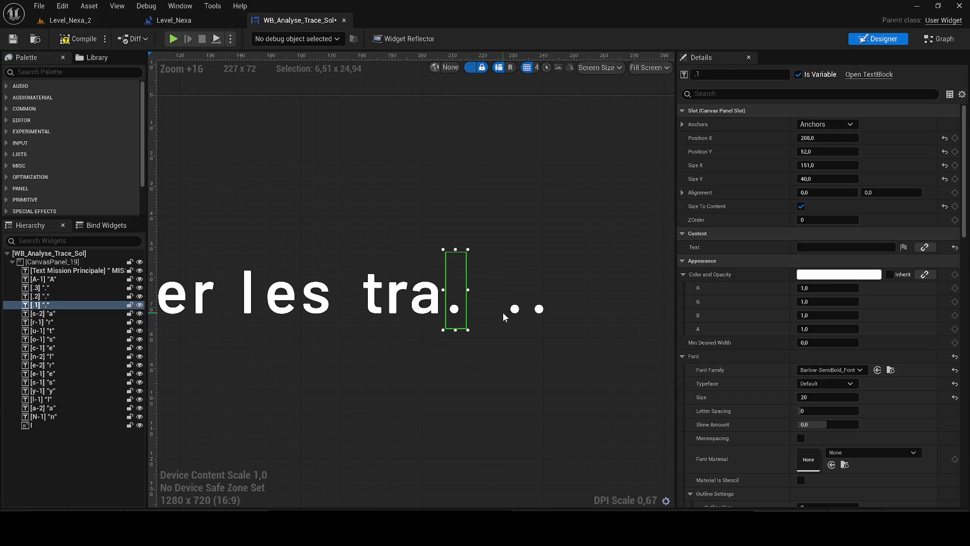
click(515, 309)
drag(516, 309, 480, 309)
click(529, 307)
click(539, 308)
drag(539, 309, 502, 309)
Turn the three dots into 'c', 'e' and 's', completing 'traces'.
click(455, 313)
click(766, 247)
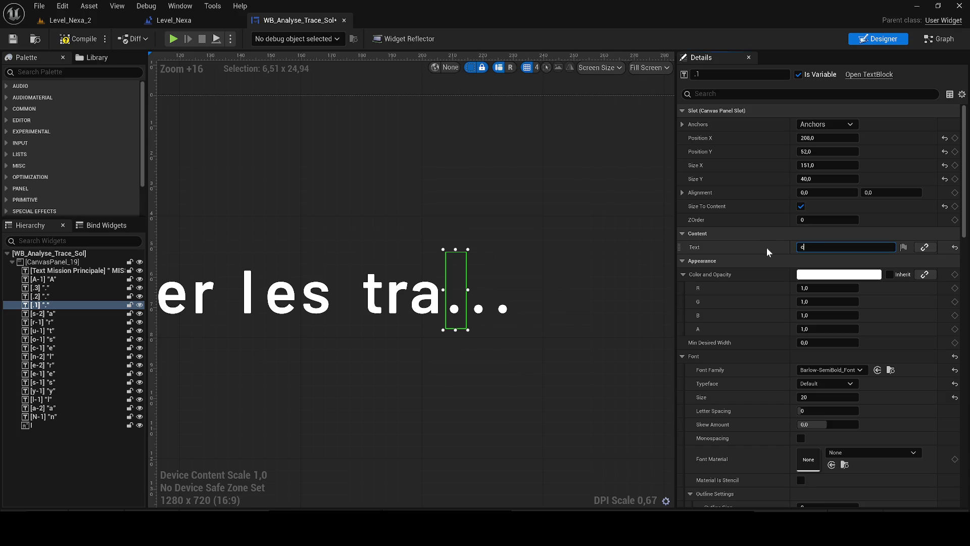
text(c)
click(489, 316)
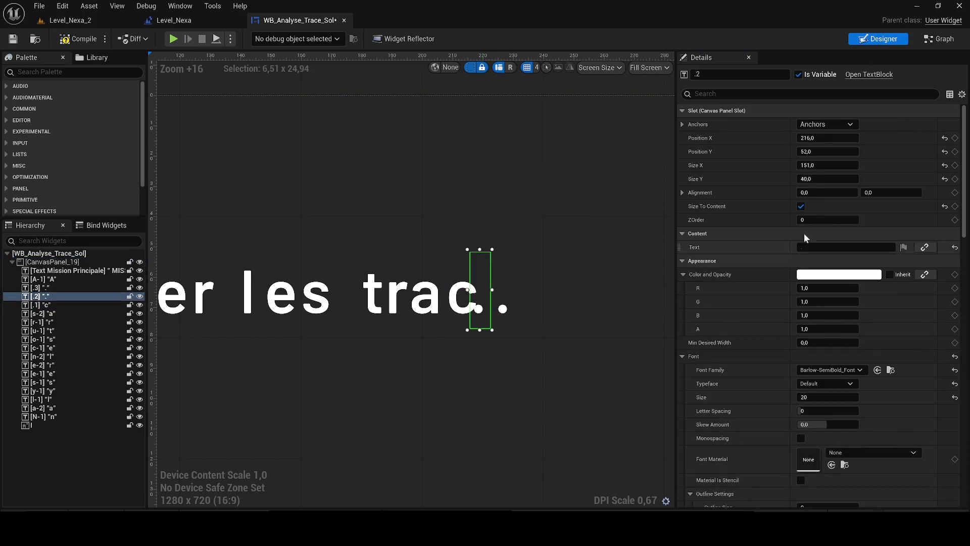
click(809, 247)
text(z)
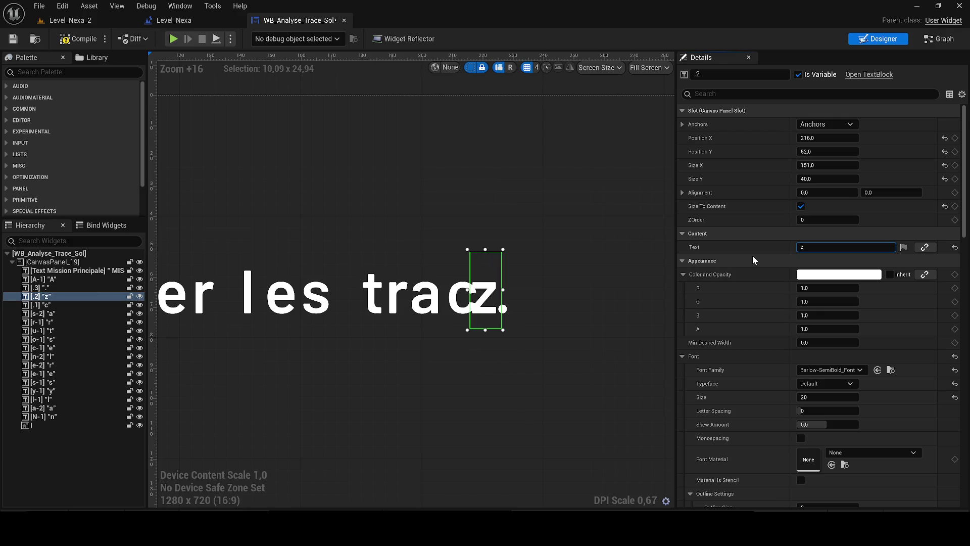
key(BackSpace)
text(e)
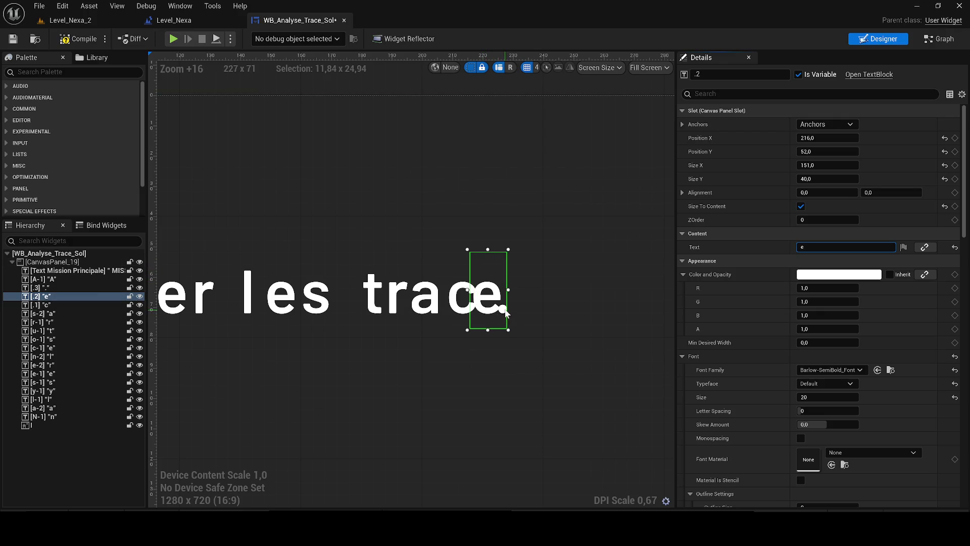
mouse_move(506, 313)
mouse_down()
mouse_move(556, 314)
mouse_move(488, 303)
mouse_move(500, 303)
mouse_up()
click(568, 309)
drag(566, 310, 529, 309)
click(777, 250)
text(s)
key(Return)
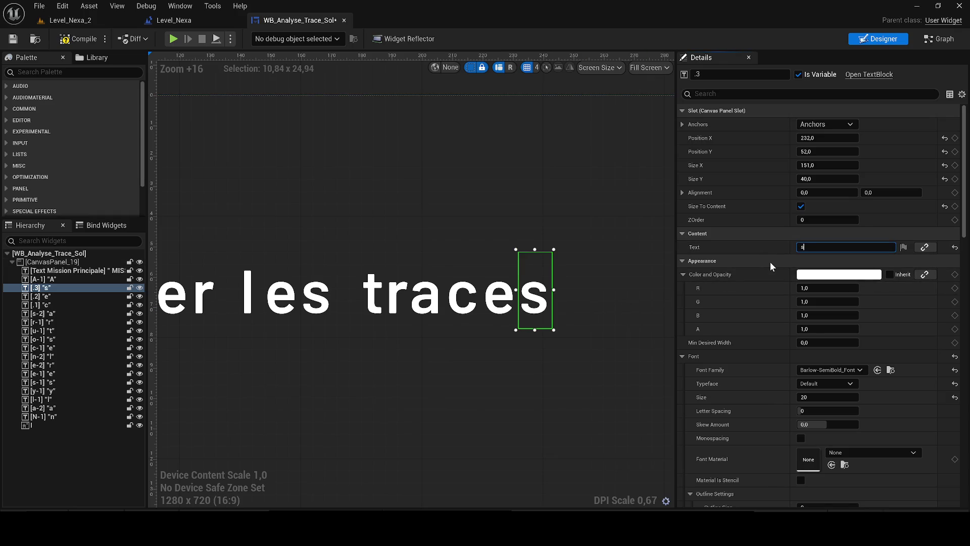
Duplicate the final 's', nudge the copy after 'traces' and set it to 'l'.
drag(619, 264, 426, 273)
key(ctrl+d)
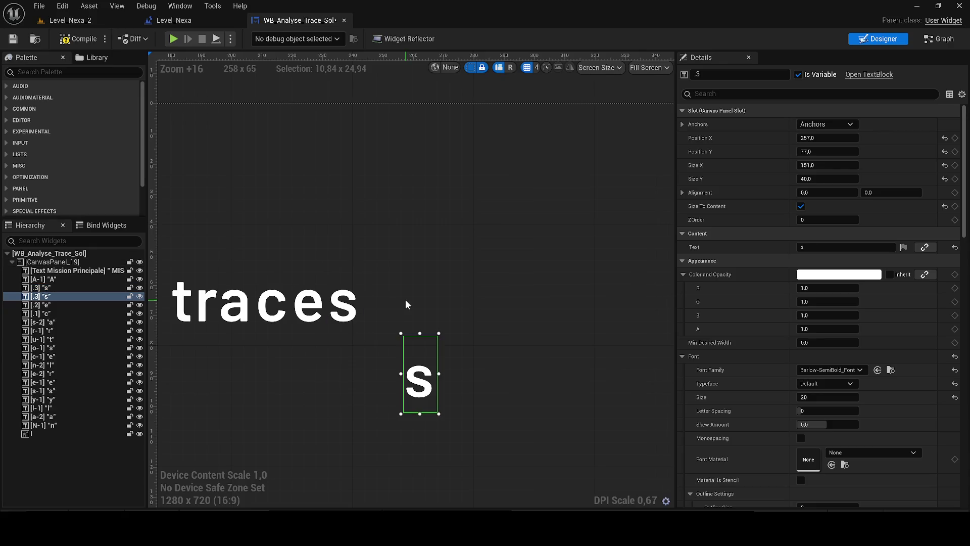
key(Up)
key(Up)
key(Up)
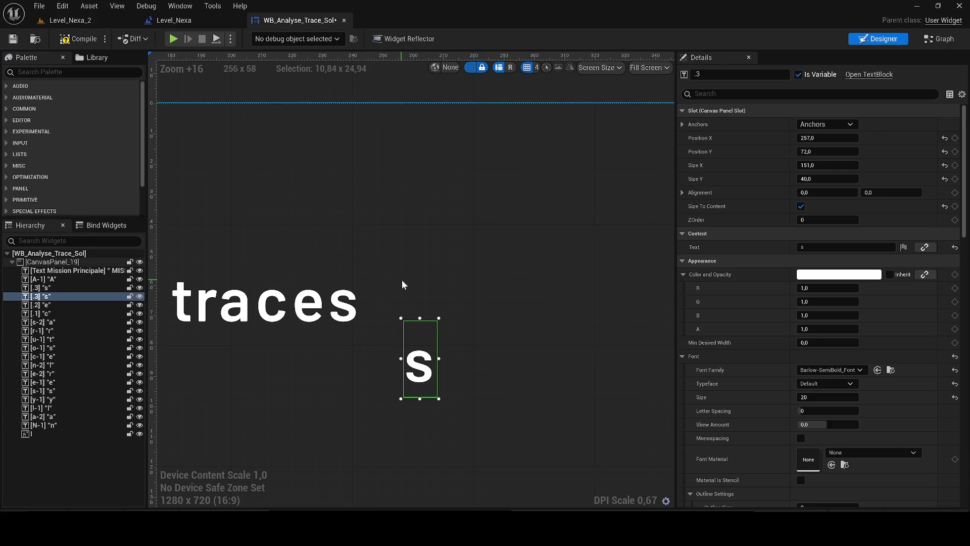
key(Left)
key(Left)
key(Left)
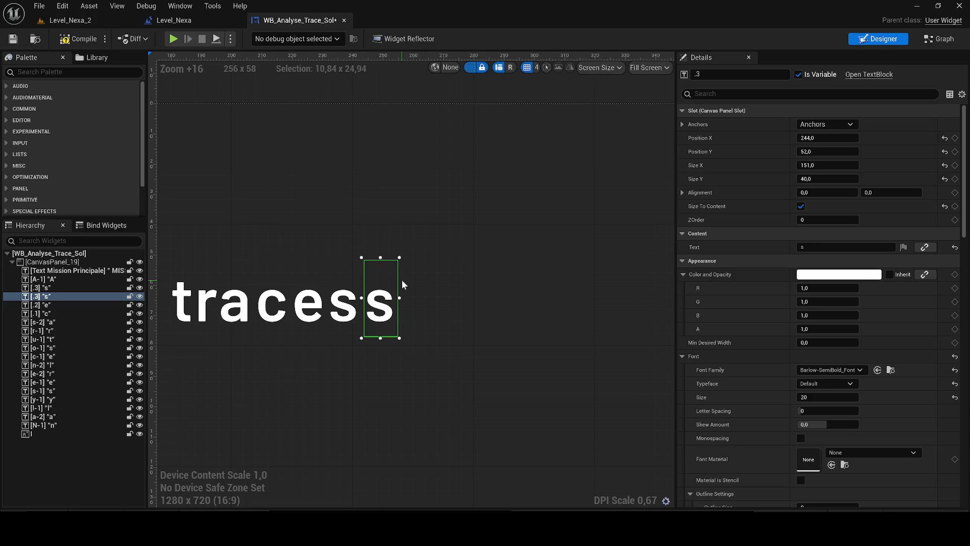
scroll(399, 280, down, 5)
key(Right)
key(Right)
key(Right)
scroll(420, 347, up, 2)
click(835, 249)
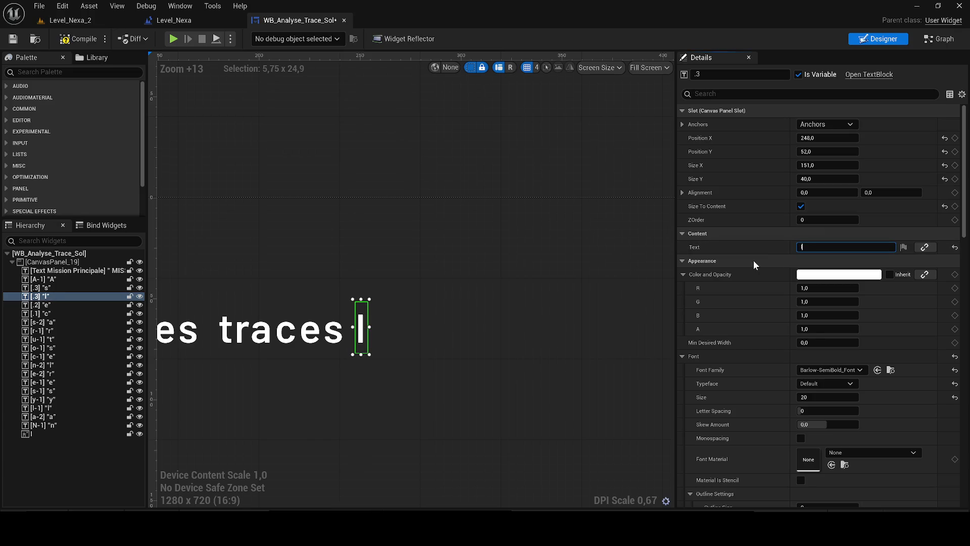
scroll(377, 400, up, 2)
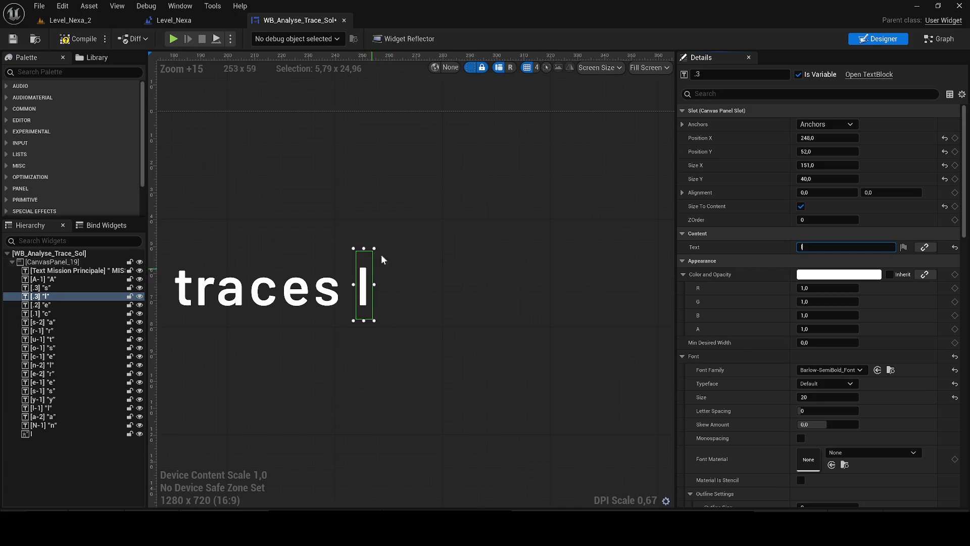
scroll(526, 258, down, 6)
click(598, 251)
click(519, 271)
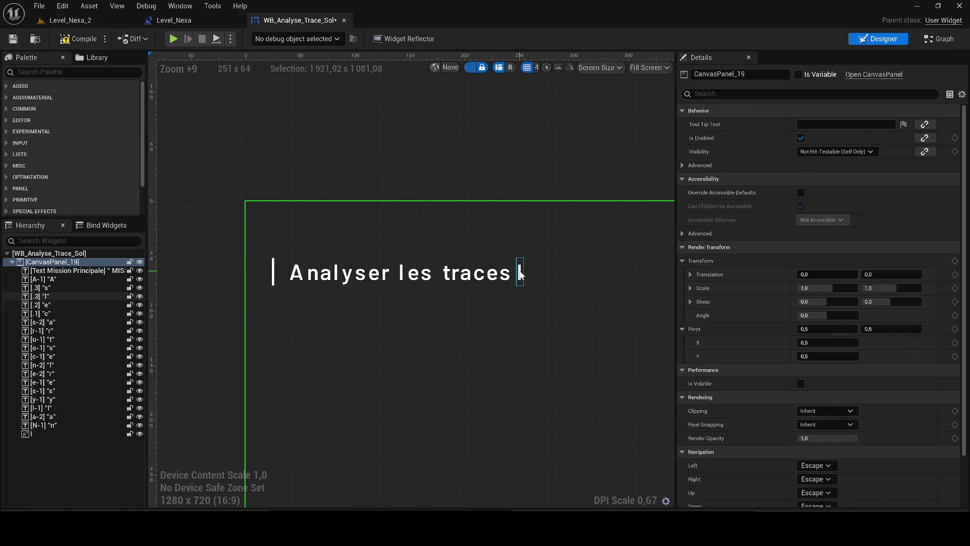
Duplicate the 'l' block and drag three copies up onto the line after 'traces l'.
key(ctrl+d)
key(ctrl+d)
key(ctrl+d)
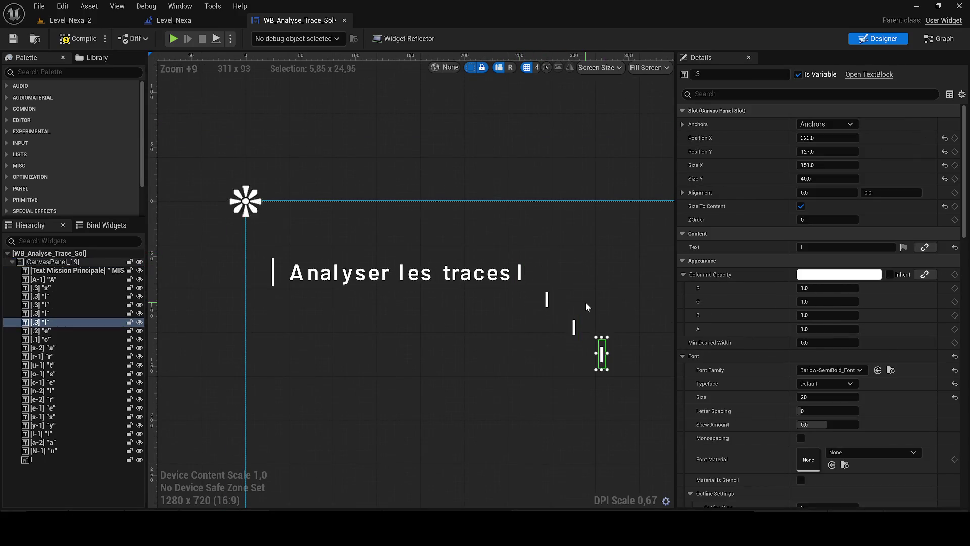
scroll(586, 301, up, 2)
mouse_move(444, 316)
mouse_down()
mouse_move(426, 281)
mouse_move(416, 283)
mouse_up()
drag(477, 351, 430, 283)
click(496, 310)
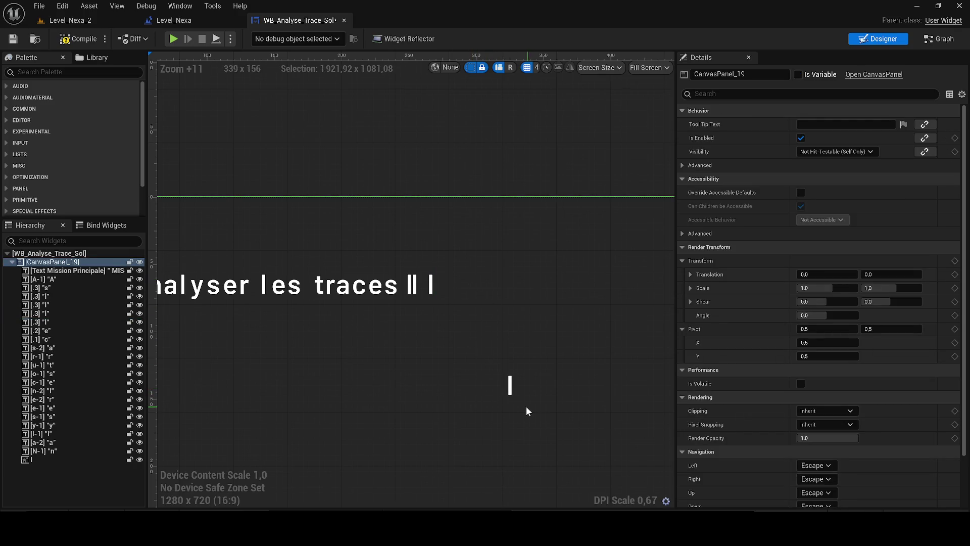
mouse_move(510, 384)
mouse_down()
mouse_move(444, 303)
mouse_move(466, 277)
mouse_move(481, 282)
mouse_up()
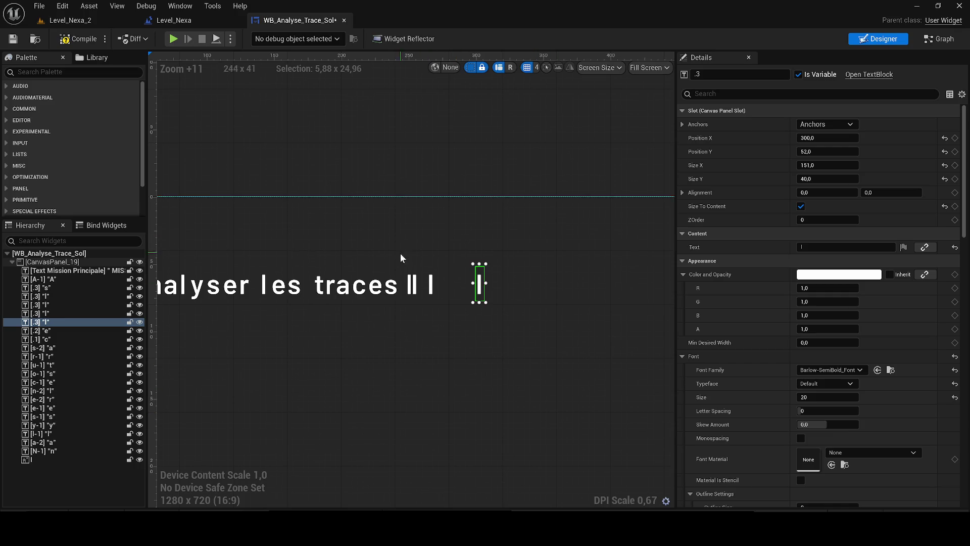
Change the second and third 'l' copies to 'a' and 'i', making 'lai'.
click(414, 284)
click(847, 247)
text(a)
scroll(478, 254, up, 3)
click(391, 303)
click(847, 247)
text(i)
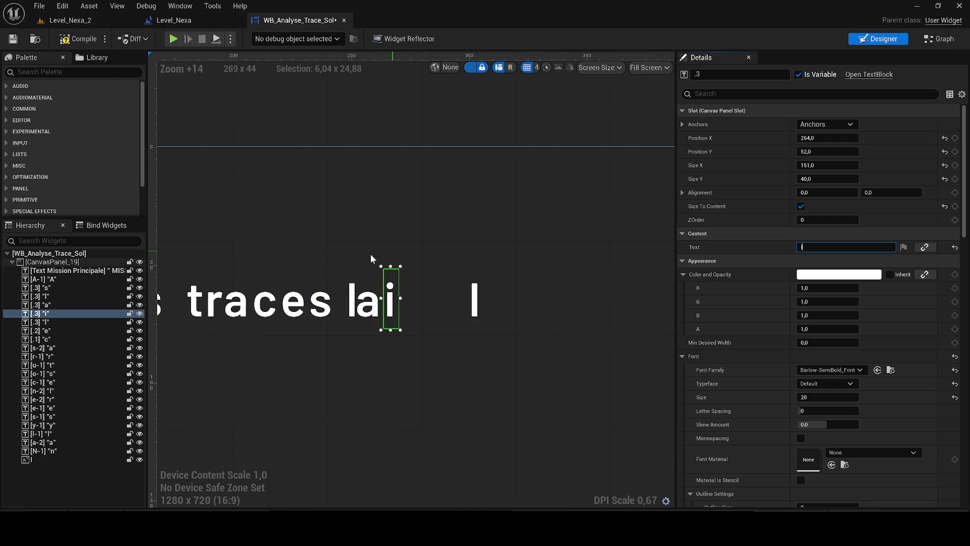
Nudge the loose 'l' block after the 'i' and change it to 's'.
scroll(326, 265, up, 2)
scroll(435, 303, up, 3)
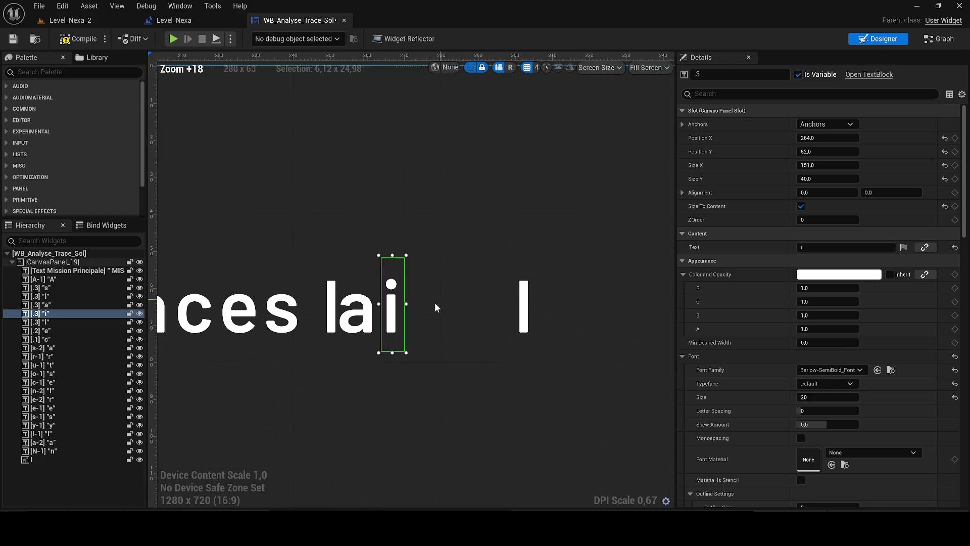
click(533, 321)
key(Left)
key(Left)
key(Left)
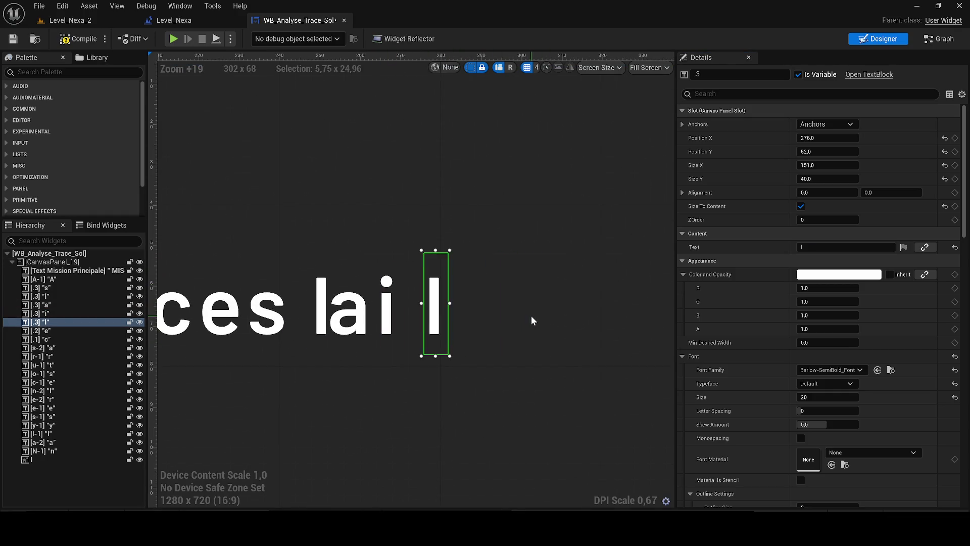
click(776, 246)
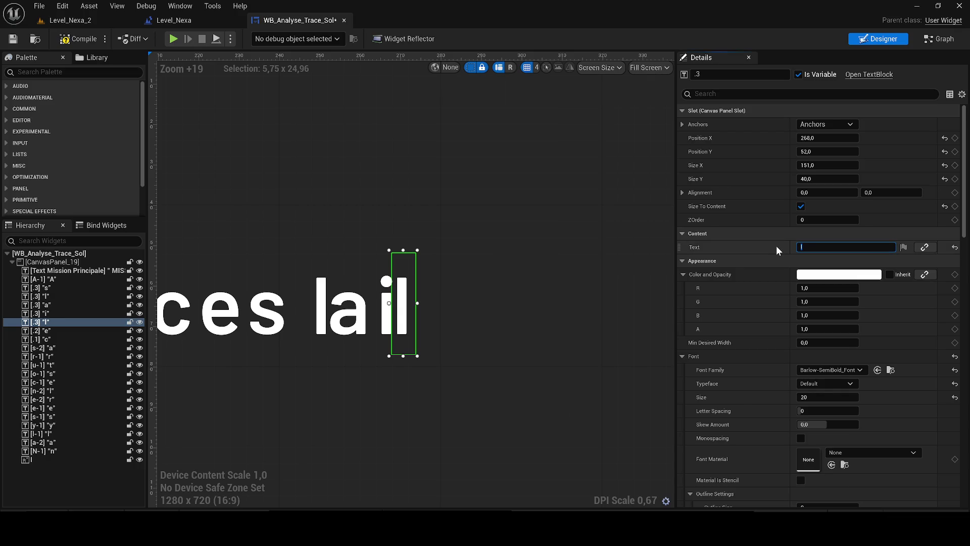
text(s)
key(Return)
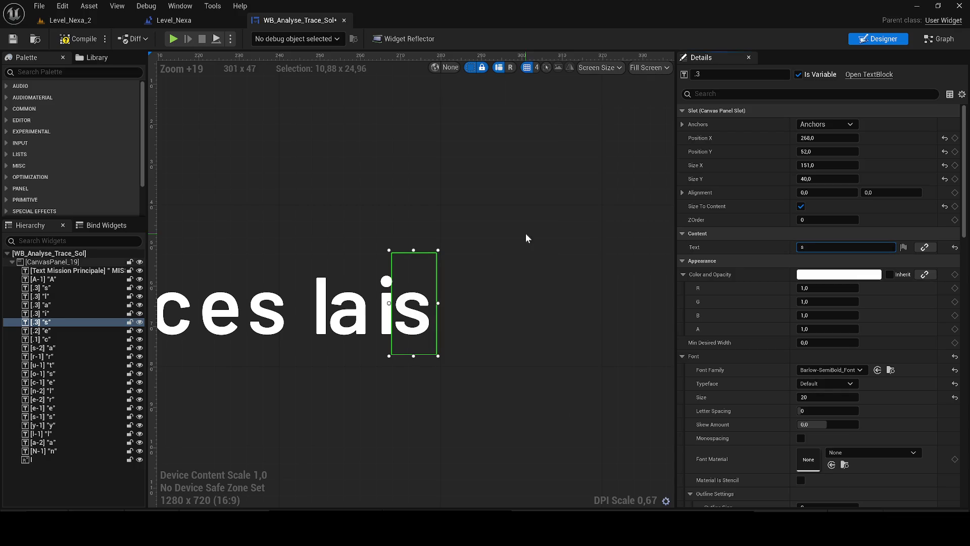
Duplicate the 's' block and line up the copies after 'lais', nudging one onto the baseline.
key(ctrl+d)
mouse_move(541, 423)
mouse_down()
mouse_move(477, 329)
mouse_move(491, 328)
mouse_up()
key(ctrl+d)
mouse_move(589, 419)
mouse_down()
mouse_move(531, 320)
mouse_move(553, 349)
mouse_move(534, 339)
mouse_up()
key(ctrl+d)
drag(617, 364, 589, 290)
mouse_move(520, 283)
mouse_down()
mouse_move(526, 330)
mouse_move(545, 333)
mouse_move(528, 317)
mouse_up()
click(540, 329)
click(528, 326)
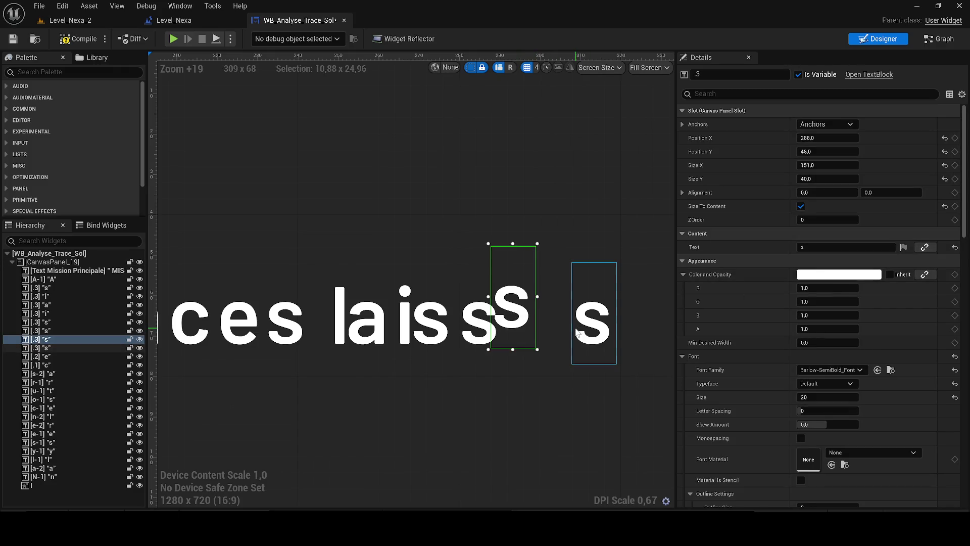
key(Down)
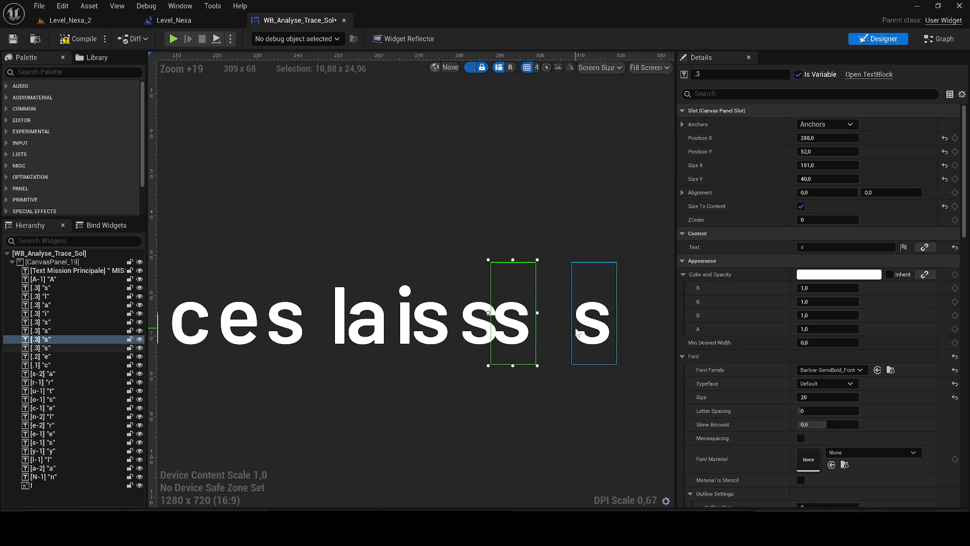
key(Right)
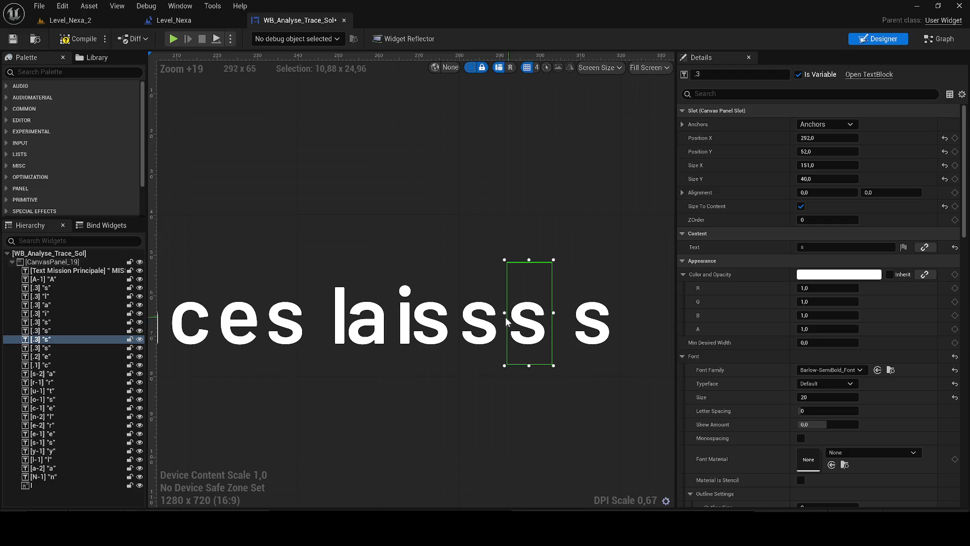
Set the last two blocks to 'é' and 'e', nudging the 'e' beside 'é' for 'laissée'.
double_click(814, 247)
text(é)
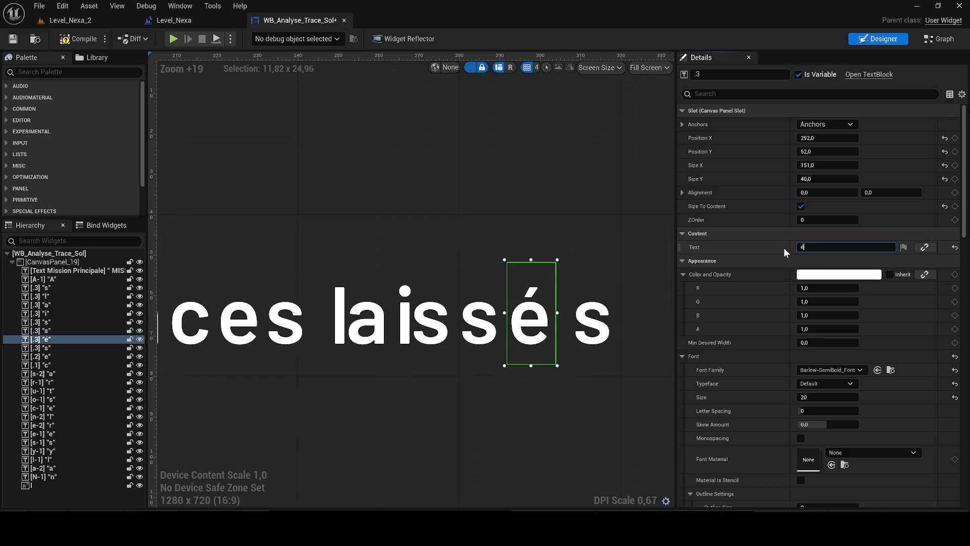
click(580, 341)
click(784, 247)
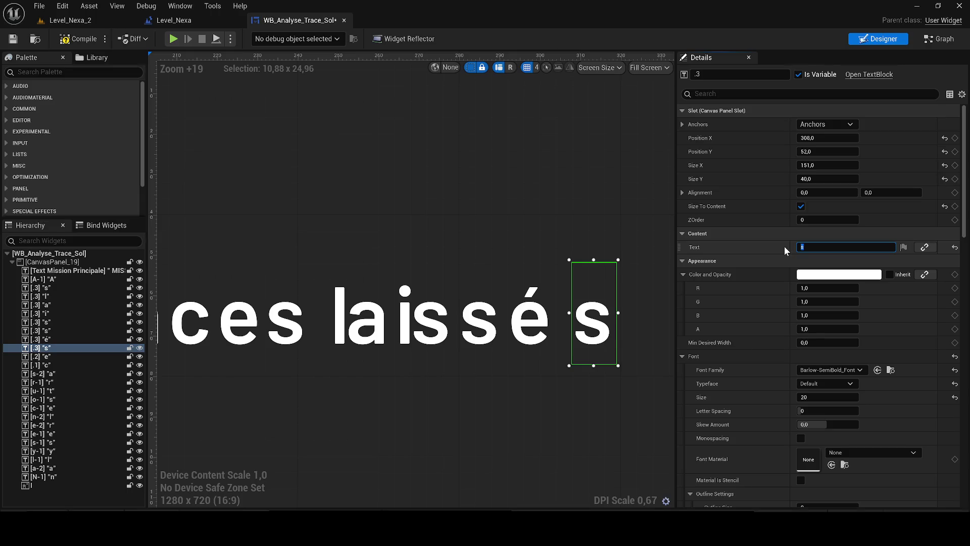
text(e)
key(Left)
key(Down)
key(Left)
key(Up)
key(Right)
click(560, 336)
scroll(560, 336, down, 3)
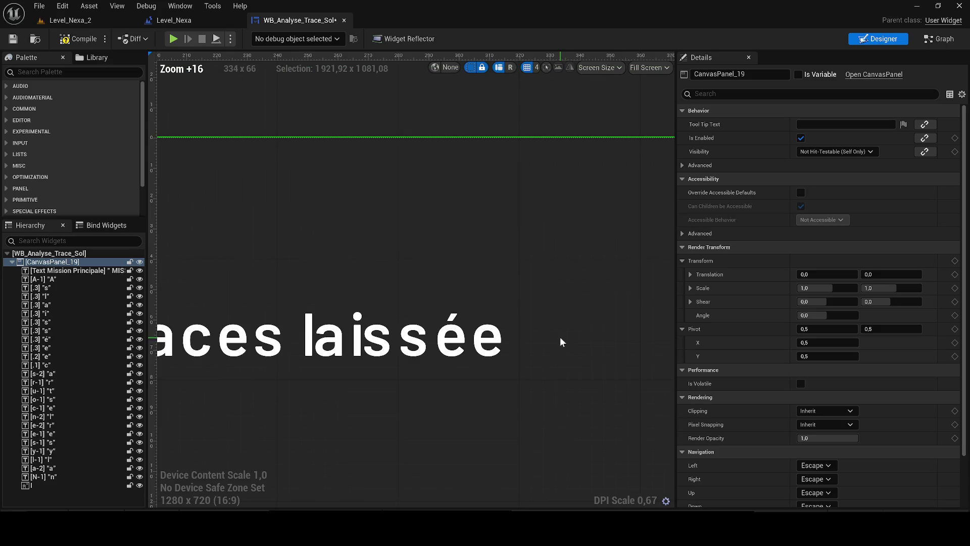
Settle the s before é at Position X 277 after trying 280, 275 and 274.
scroll(456, 344, down, 4)
scroll(457, 344, up, 4)
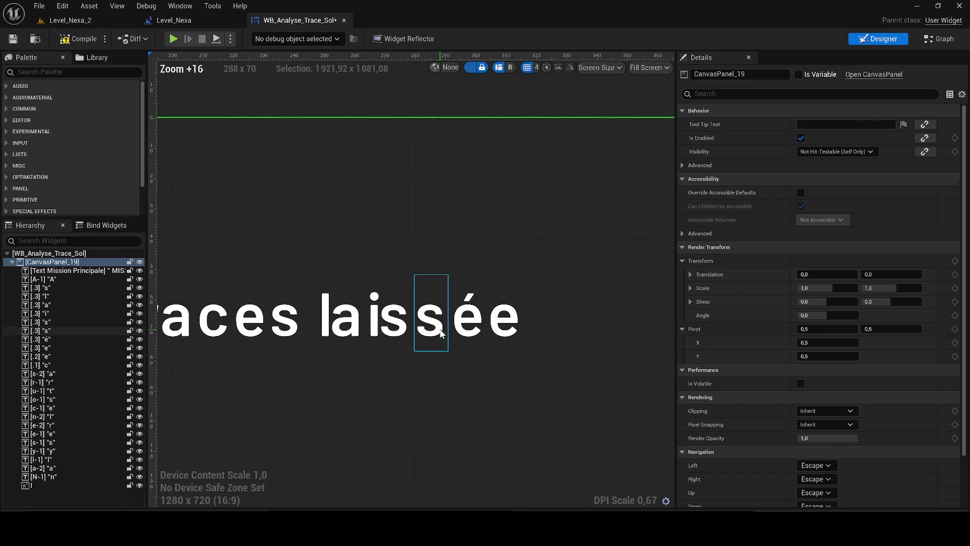
click(458, 336)
click(422, 324)
scroll(434, 328, up, 2)
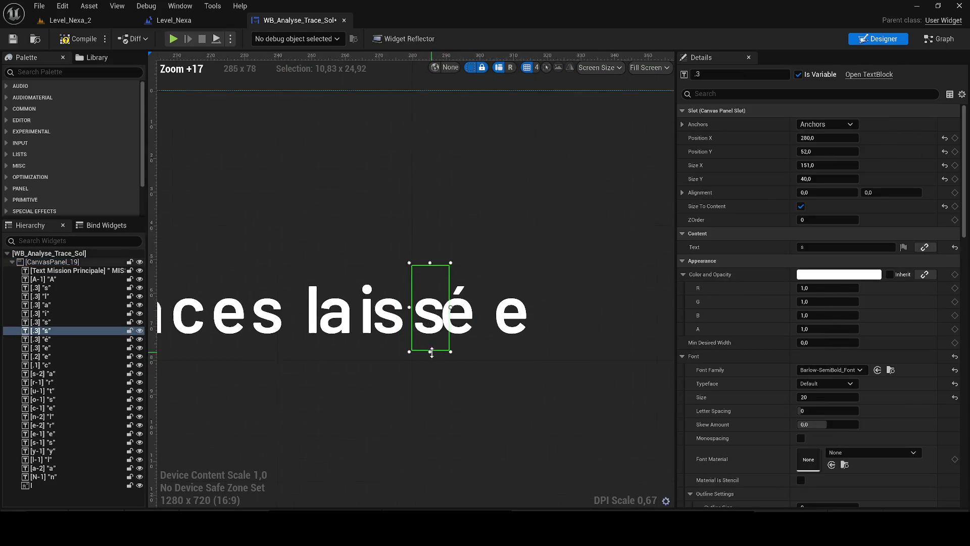
scroll(498, 298, up, 1)
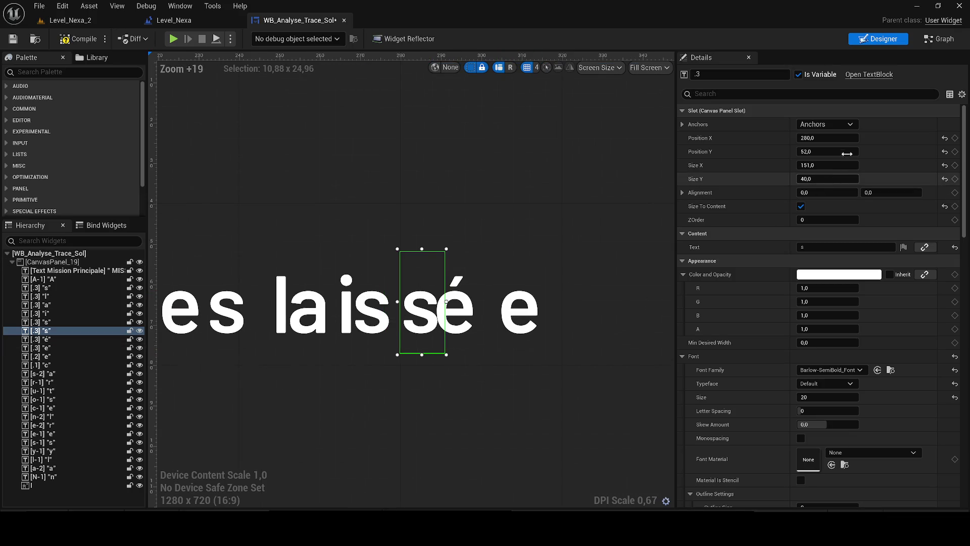
click(828, 138)
text(2)
key(Return)
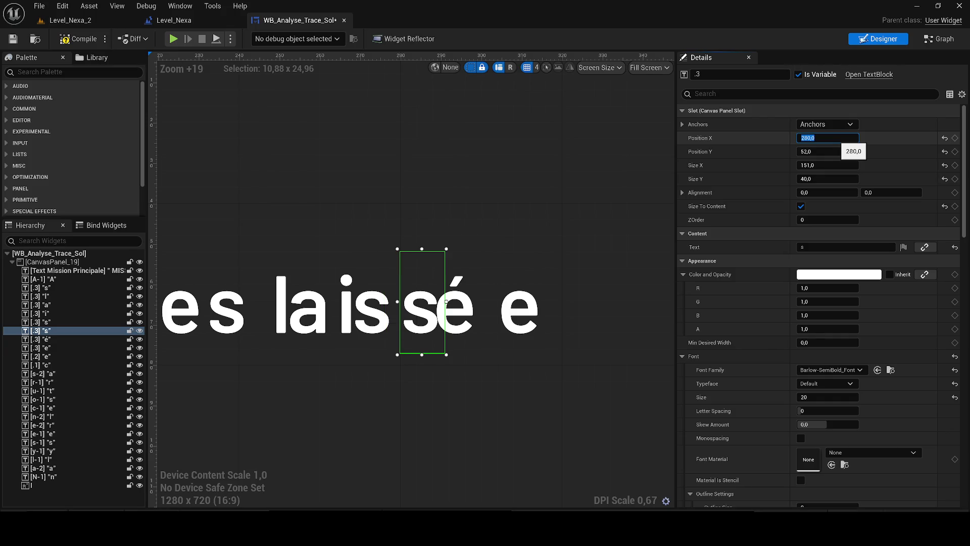
text(275)
key(Return)
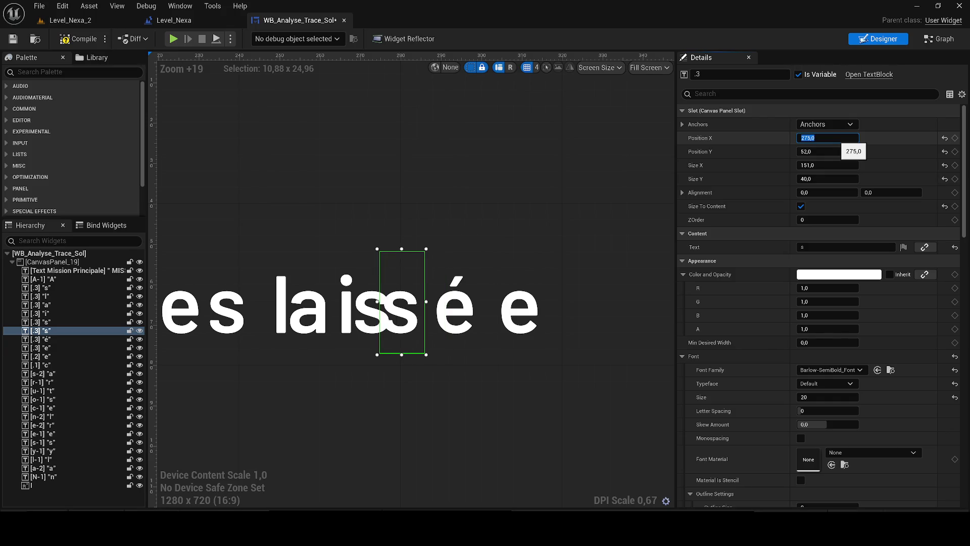
text(27)
text(4)
key(Return)
text(277)
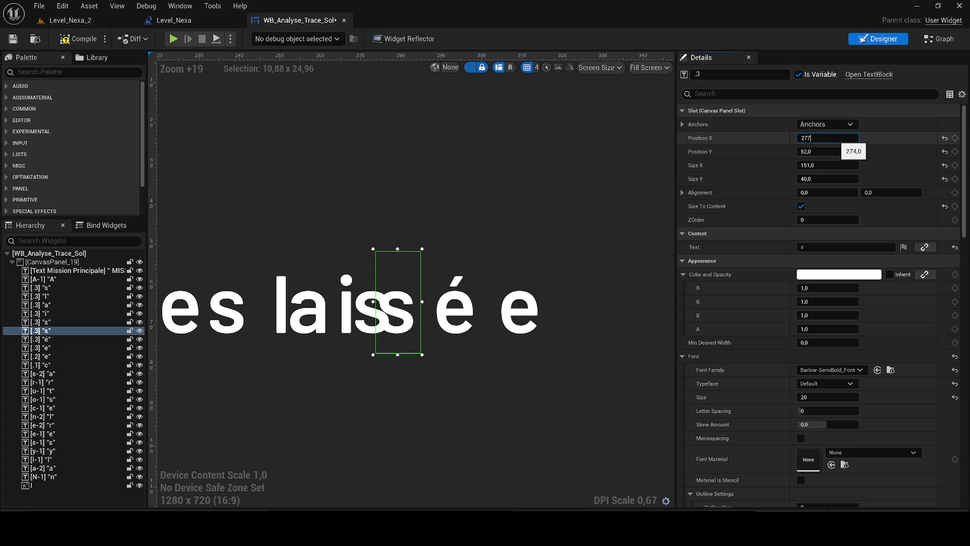
key(Return)
Move the final e beside é, retype it as s, and line up three copies after it.
drag(540, 313, 523, 314)
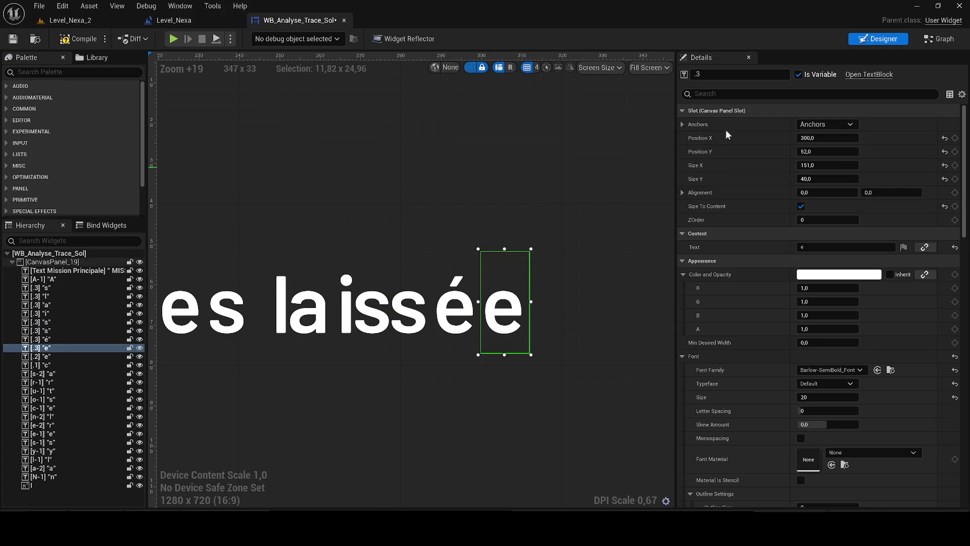
double_click(808, 247)
text(s)
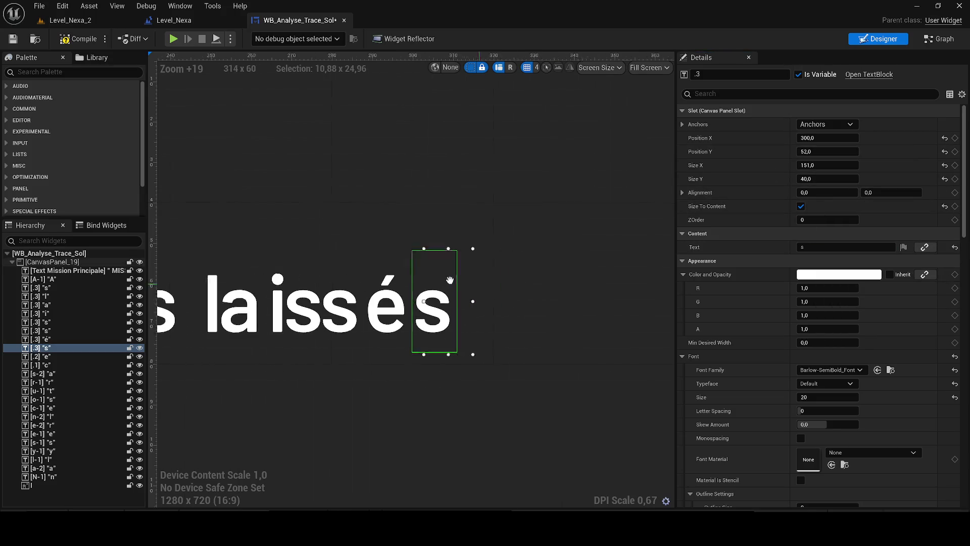
key(ctrl+d)
drag(414, 327, 398, 286)
key(ctrl+d)
mouse_move(455, 354)
mouse_down()
mouse_move(411, 284)
mouse_move(426, 277)
mouse_up()
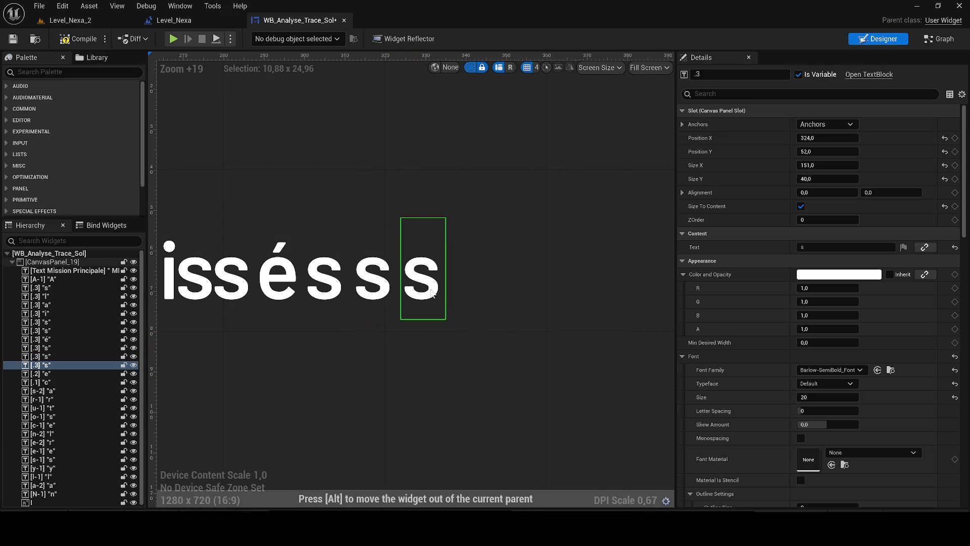
key(ctrl+d)
drag(476, 297, 471, 288)
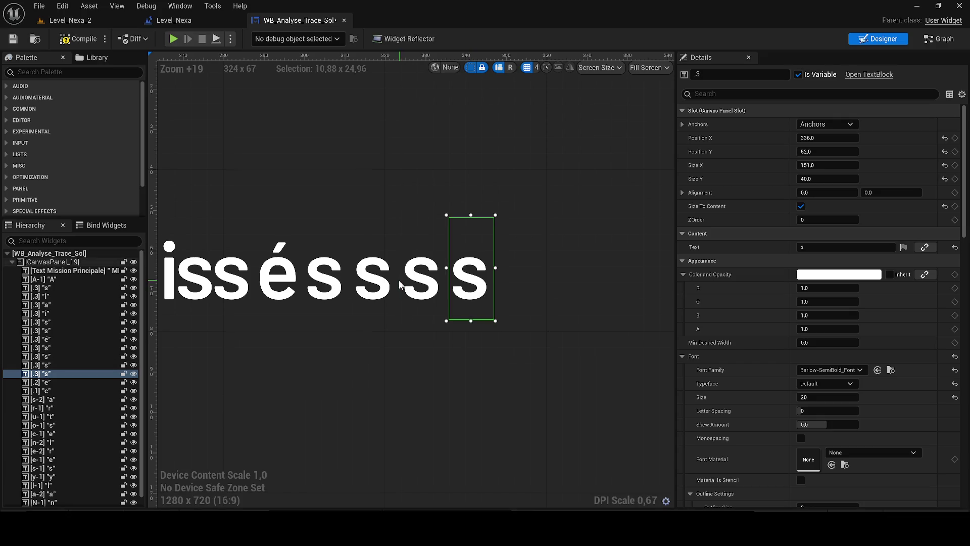
Change the three copied letters' Text to p, a and r to spell 'par'.
click(374, 283)
click(723, 247)
text(p)
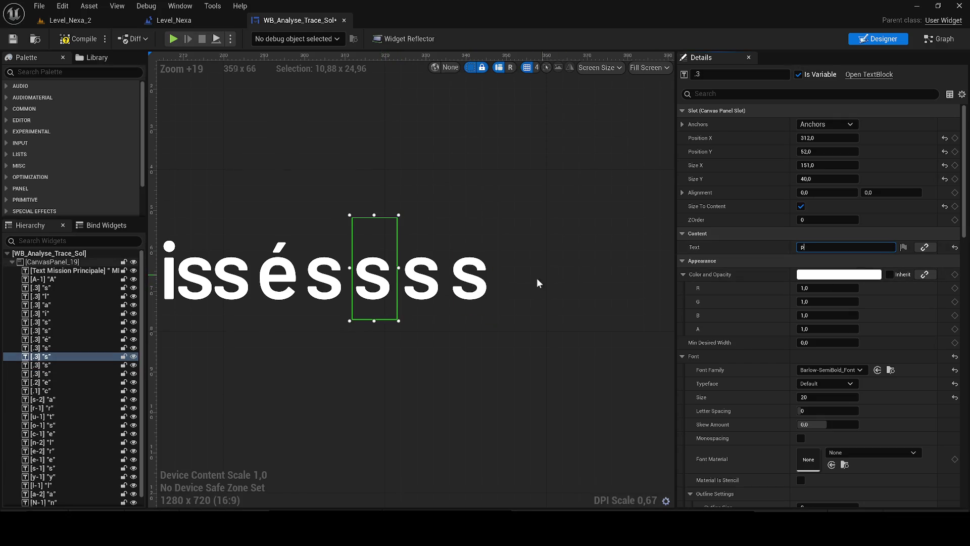
click(423, 276)
text(a)
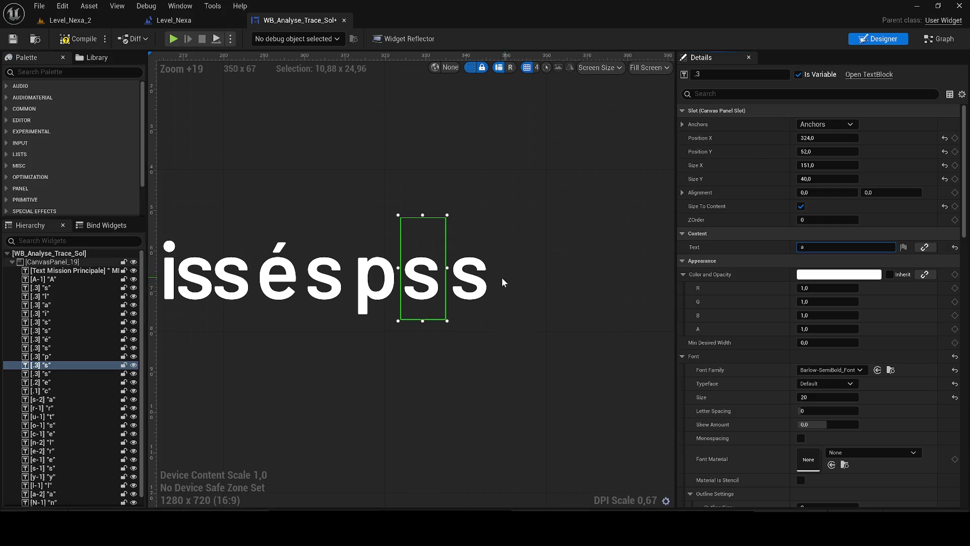
click(475, 278)
click(808, 247)
text(r)
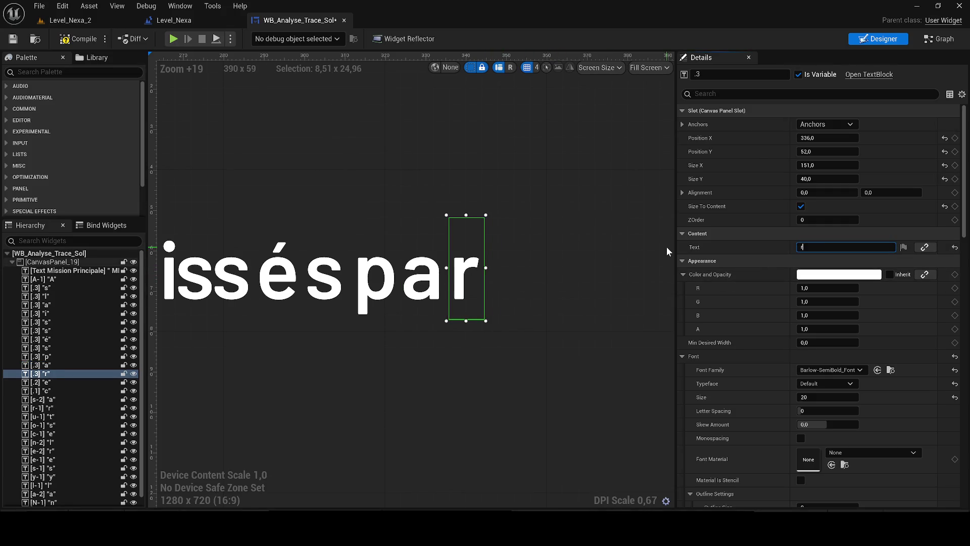
scroll(259, 352, down, 8)
click(315, 361)
scroll(315, 361, down, 6)
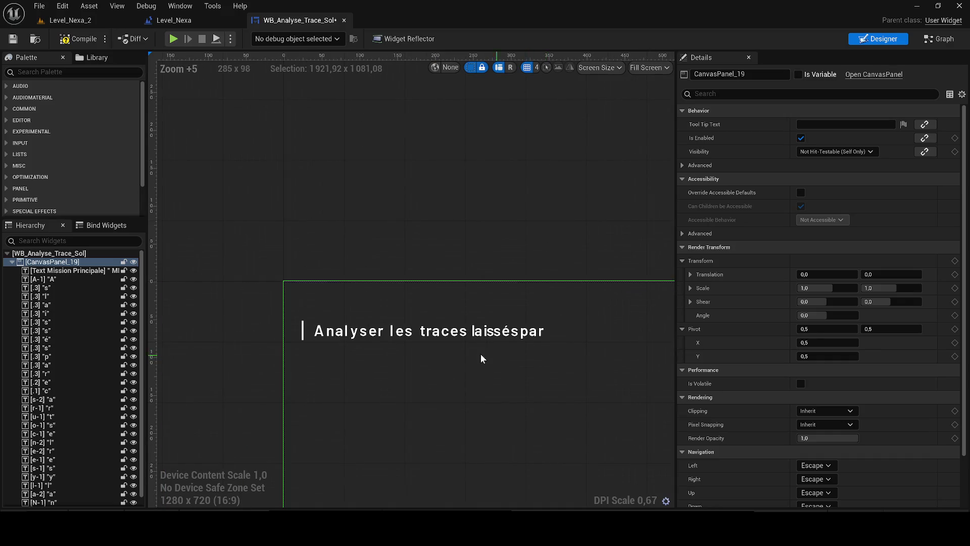
Shift the a and r of 'par' right to add a space after 'laissés'.
scroll(513, 340, up, 9)
mouse_move(494, 316)
mouse_down()
mouse_move(507, 316)
mouse_move(483, 316)
mouse_up()
click(453, 326)
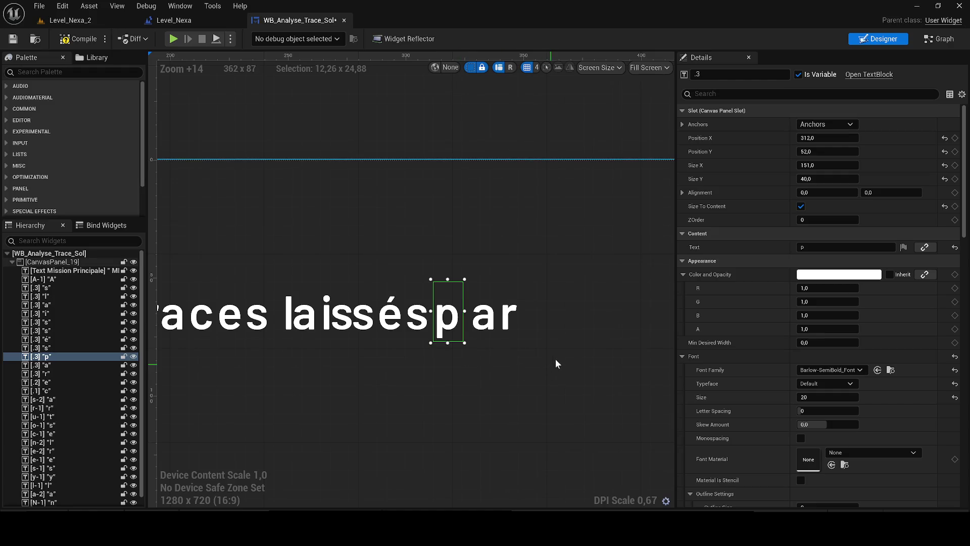
scroll(444, 380, up, 2)
Duplicate the r, place the copy after 'par' and change its Text to l.
click(387, 323)
key(ctrl+d)
mouse_move(448, 341)
mouse_down()
mouse_move(467, 409)
mouse_move(432, 337)
mouse_up()
click(723, 247)
text(l)
key(Return)
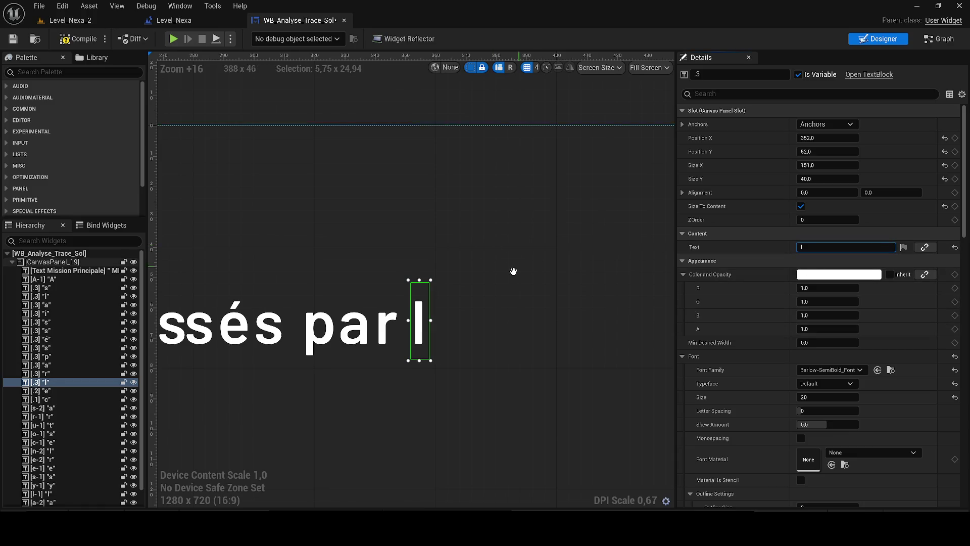
click(471, 335)
Duplicate the l and change the copy's Text to a, forming 'la'.
click(437, 328)
key(ctrl+d)
mouse_move(438, 328)
mouse_down()
mouse_move(514, 404)
mouse_move(454, 329)
mouse_move(492, 316)
mouse_move(475, 335)
mouse_up()
click(759, 244)
text(a)
click(464, 222)
scroll(530, 288, down, 4)
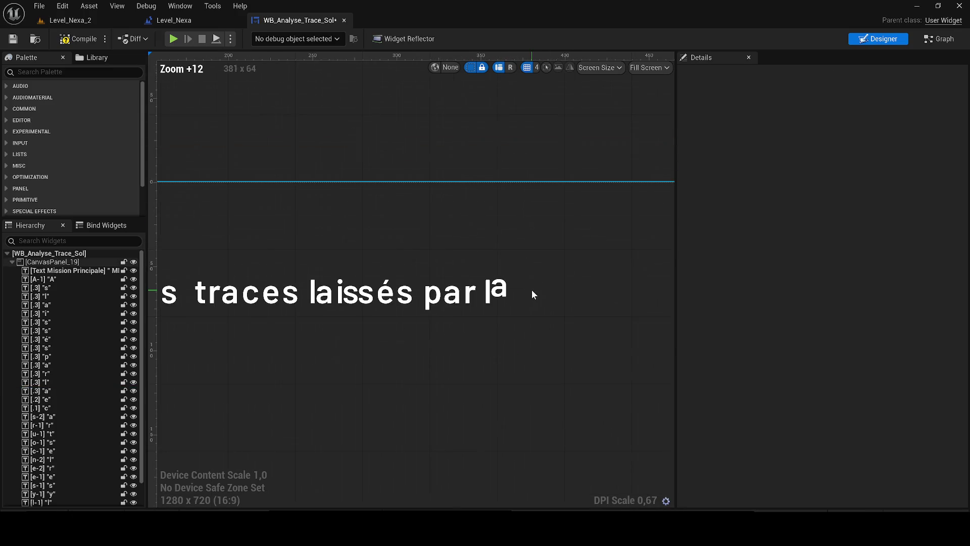
click(500, 292)
Pan the designer view to see the start and end of the sentence.
click(417, 134)
mouse_move(417, 135)
mouse_down()
mouse_move(450, 173)
mouse_move(472, 169)
mouse_move(433, 165)
mouse_up()
scroll(335, 234, up, 2)
drag(336, 234, 253, 234)
Duplicate the a letter several times and spread the copies along the line after 'la'.
click(321, 303)
key(ctrl+d)
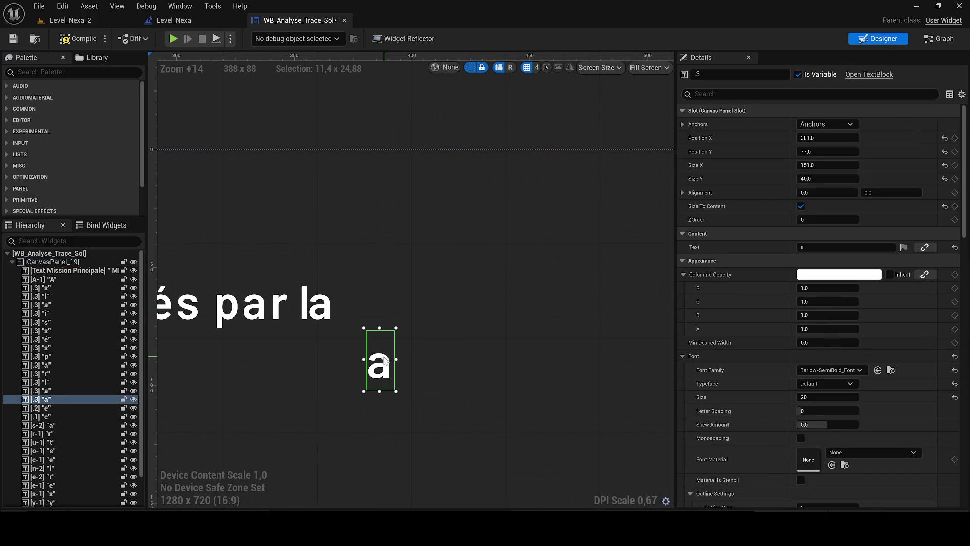
drag(386, 360, 369, 299)
key(ctrl+d)
mouse_move(426, 373)
mouse_down()
mouse_move(387, 314)
mouse_move(385, 278)
mouse_move(405, 278)
mouse_up()
key(ctrl+d)
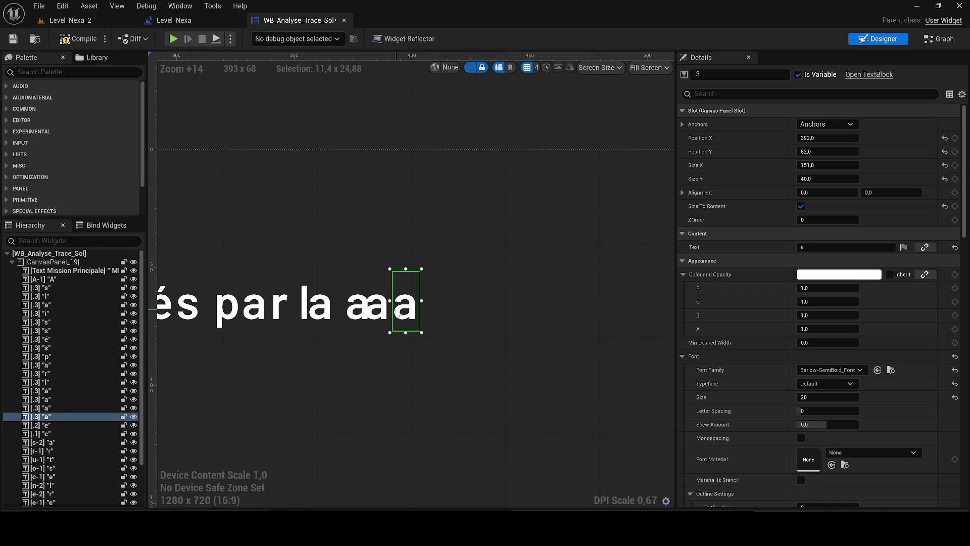
key(ctrl+d)
drag(475, 356, 454, 299)
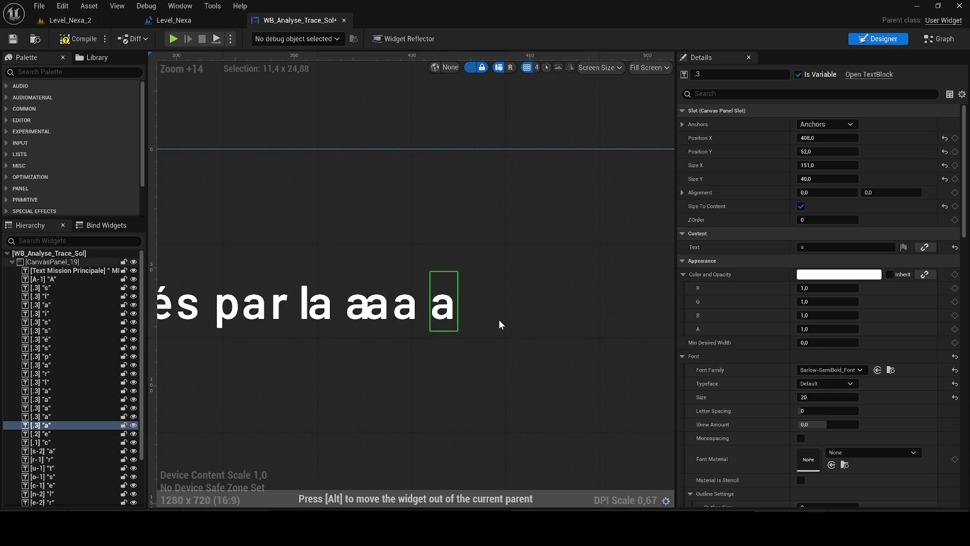
key(ctrl+d)
drag(504, 341, 510, 307)
key(ctrl+d)
key(ctrl+d)
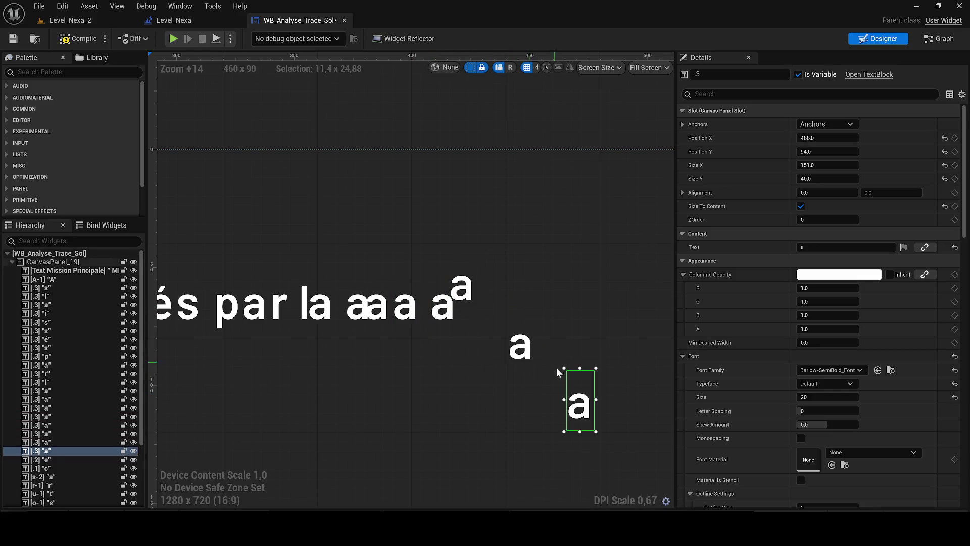
key(ctrl+d)
drag(634, 462, 574, 331)
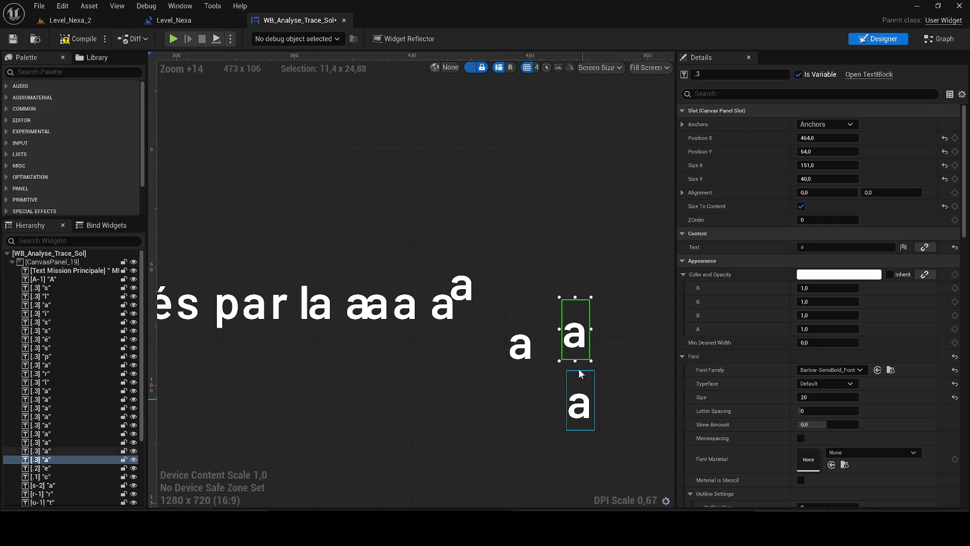
drag(581, 405, 557, 275)
scroll(409, 313, up, 1)
Change the first copies to c, r and é, then drop the raised a onto the line as t.
double_click(349, 301)
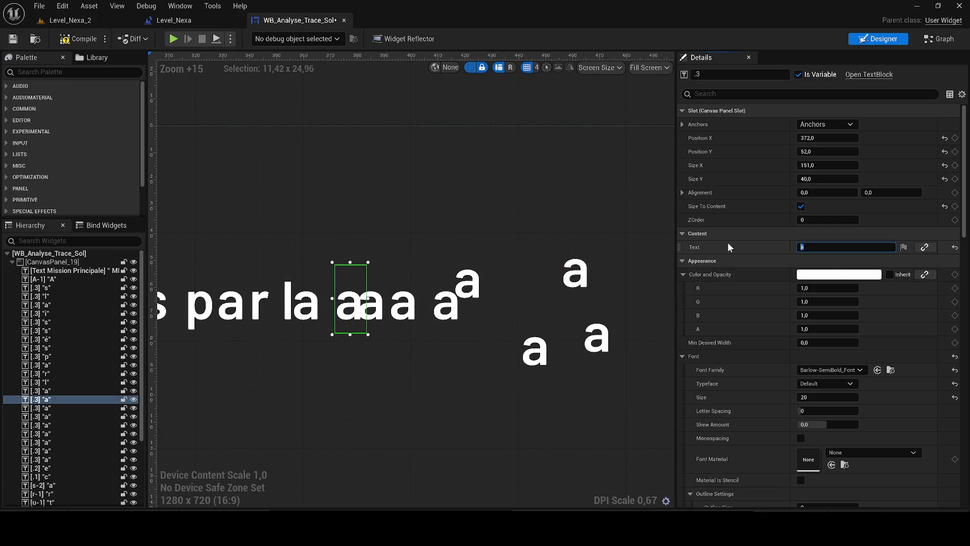
text(c)
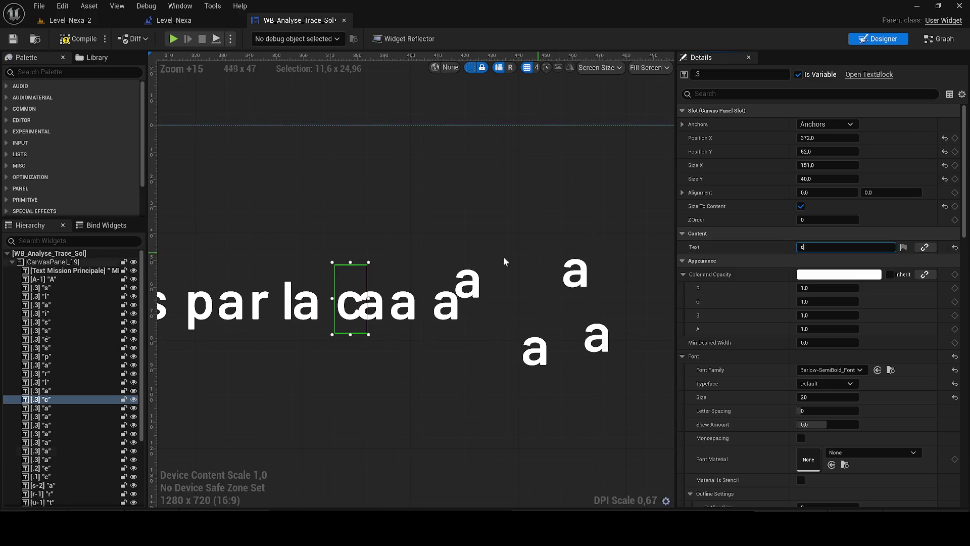
double_click(384, 297)
text(r)
double_click(414, 302)
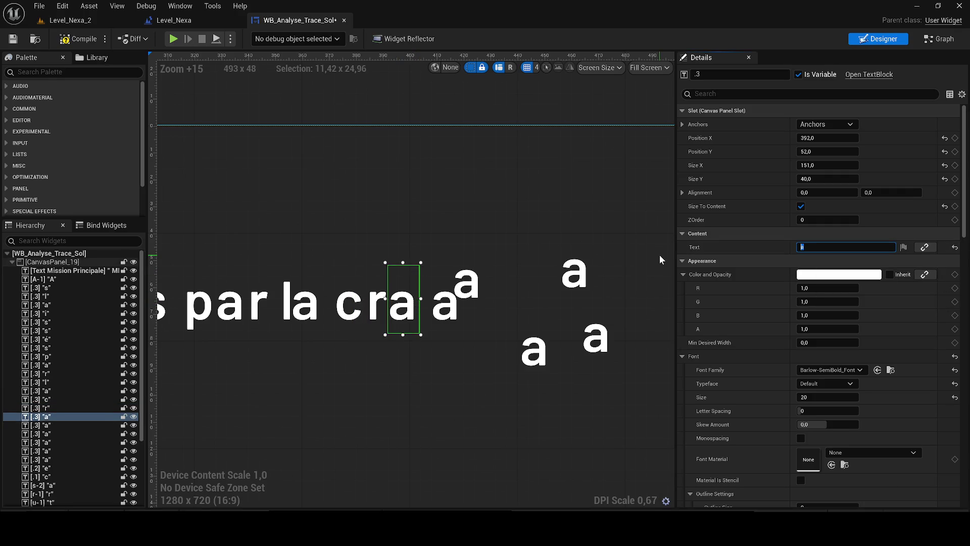
text(é)
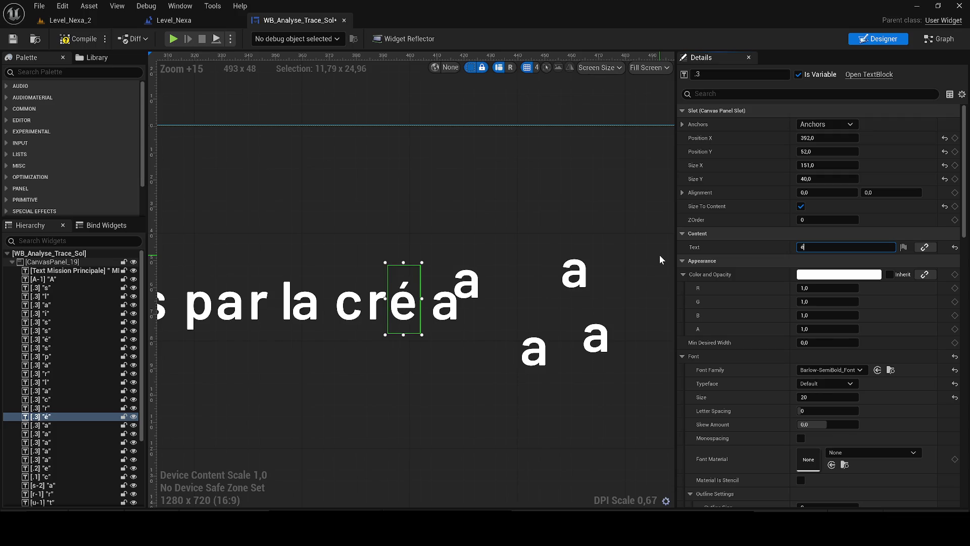
click(473, 282)
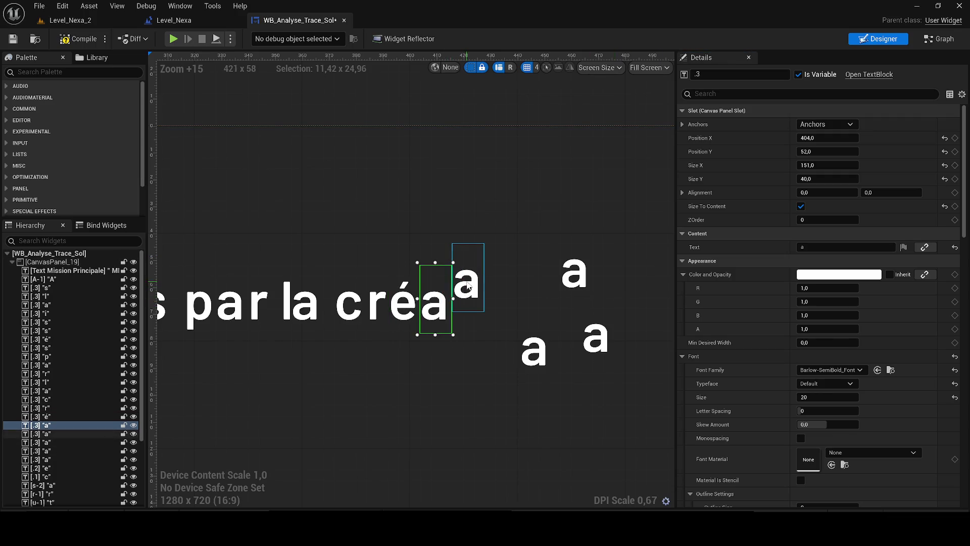
mouse_move(472, 282)
mouse_down()
mouse_move(441, 306)
mouse_move(472, 303)
mouse_up()
click(804, 247)
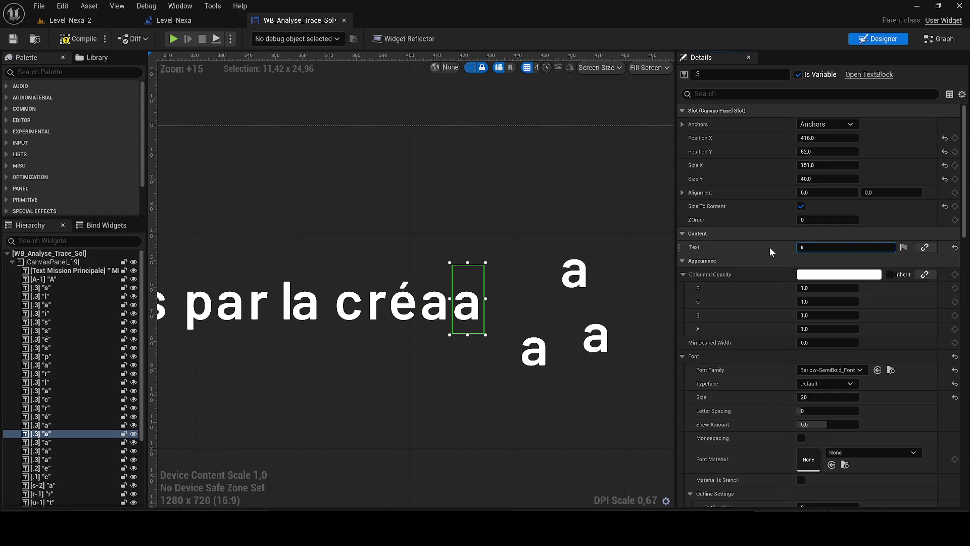
text(t)
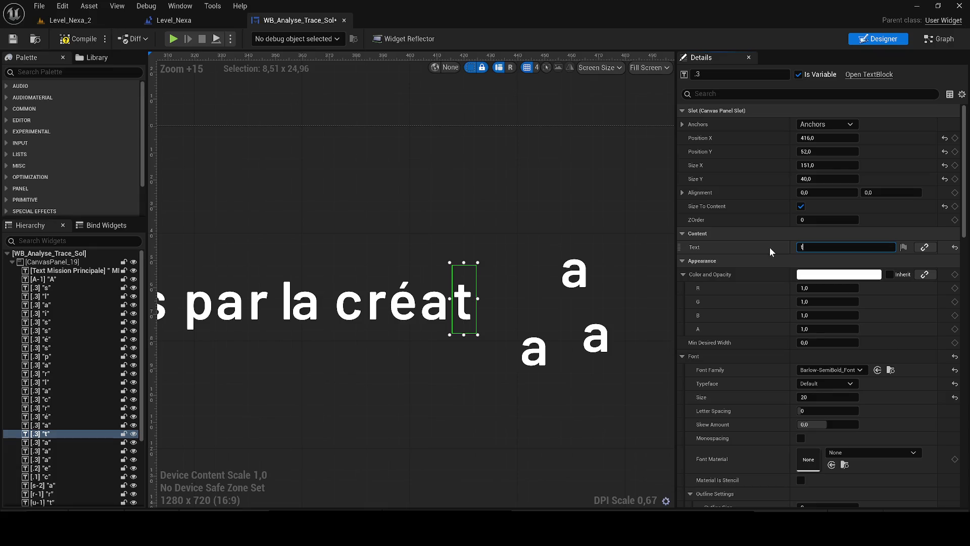
Nudge the lower stray a beside 'créat' with arrow keys and set its Text to u.
click(541, 322)
key(Right)
key(Right)
key(Right)
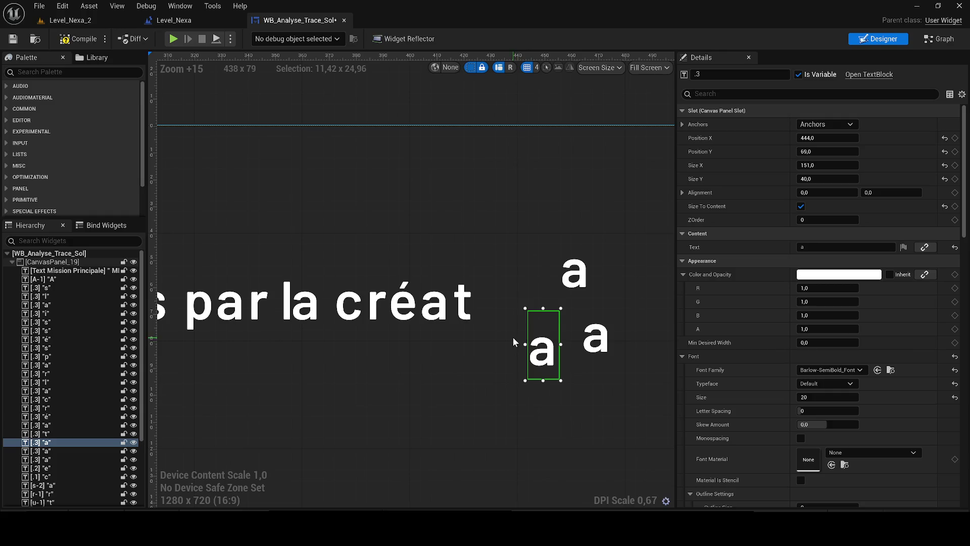
key(Up)
key(Up)
key(Up)
key(Left)
key(Left)
key(Left)
key(Down)
key(Down)
key(Down)
click(776, 247)
text(u)
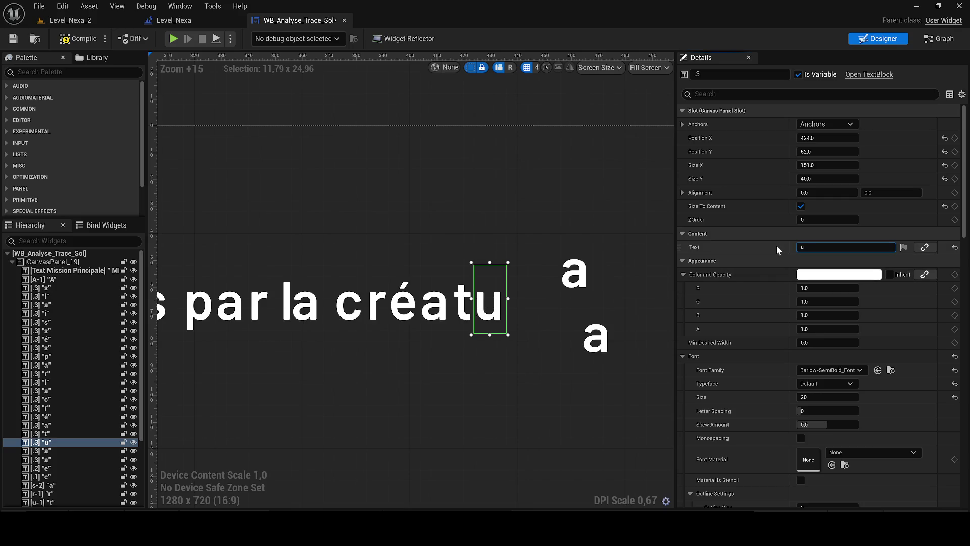
Move the upper stray a beside 'créatu' and change its Text to r.
click(584, 281)
key(Down)
key(Down)
key(Down)
key(Left)
key(Left)
key(Left)
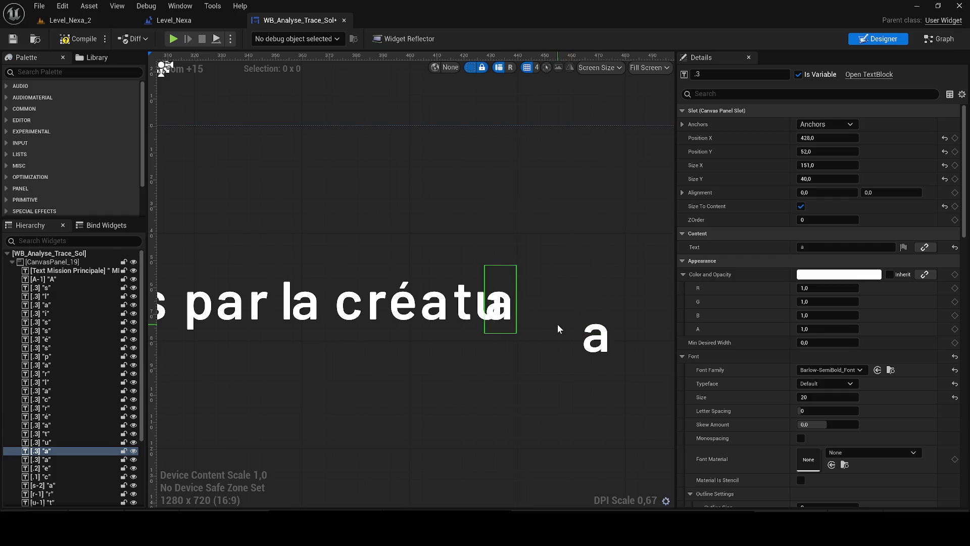
key(Left)
key(Left)
key(Left)
click(798, 248)
text(r)
key(Return)
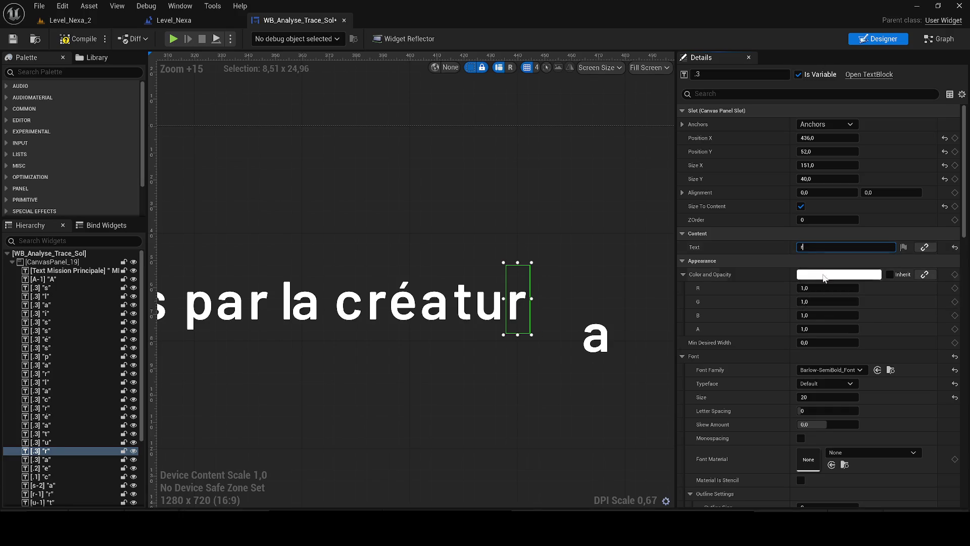
Move the last stray a beside 'créatur' and change its Text to e.
click(612, 354)
key(Up)
key(Up)
key(Up)
key(Left)
key(Left)
key(Left)
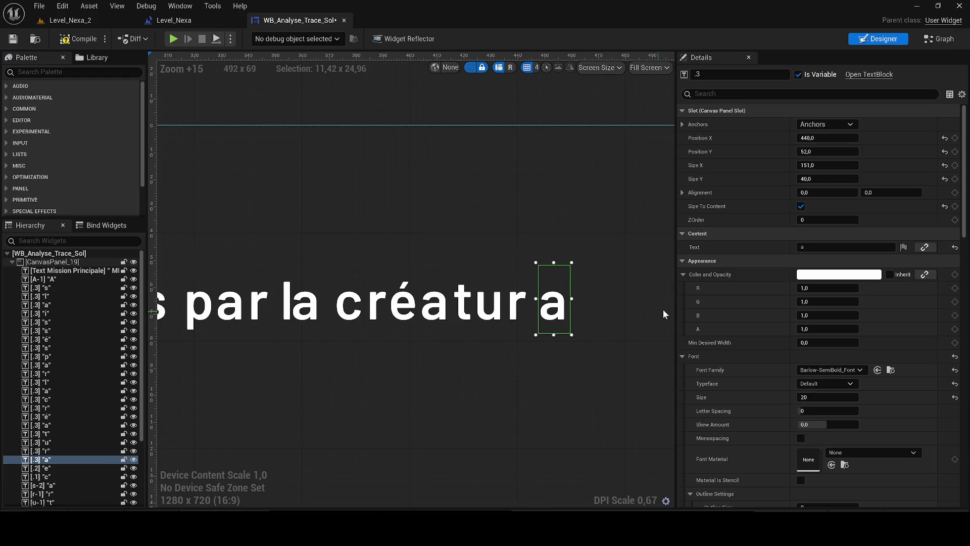
click(808, 247)
text(e)
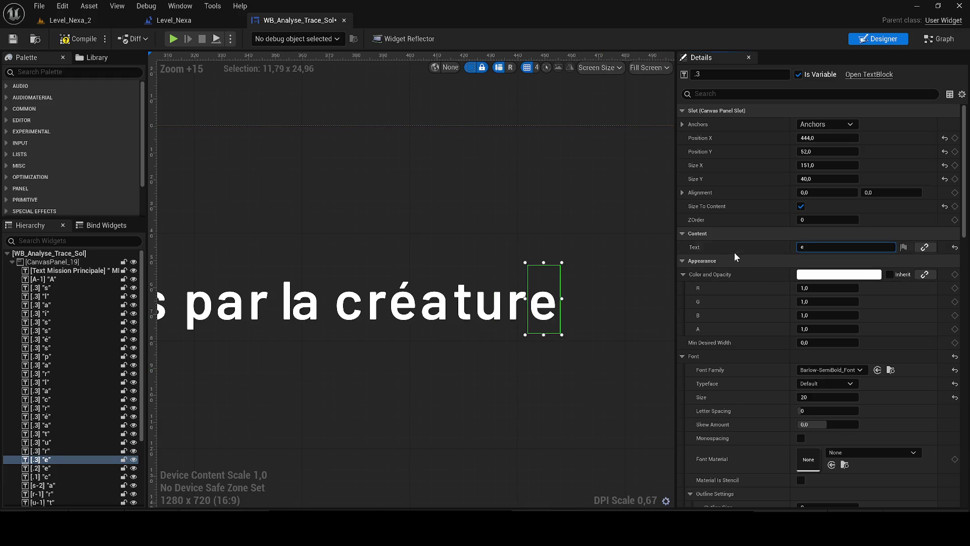
scroll(450, 168, down, 6)
click(453, 158)
Compile and save the WB_Analyse_Trace_Sol widget blueprint.
scroll(427, 165, down, 2)
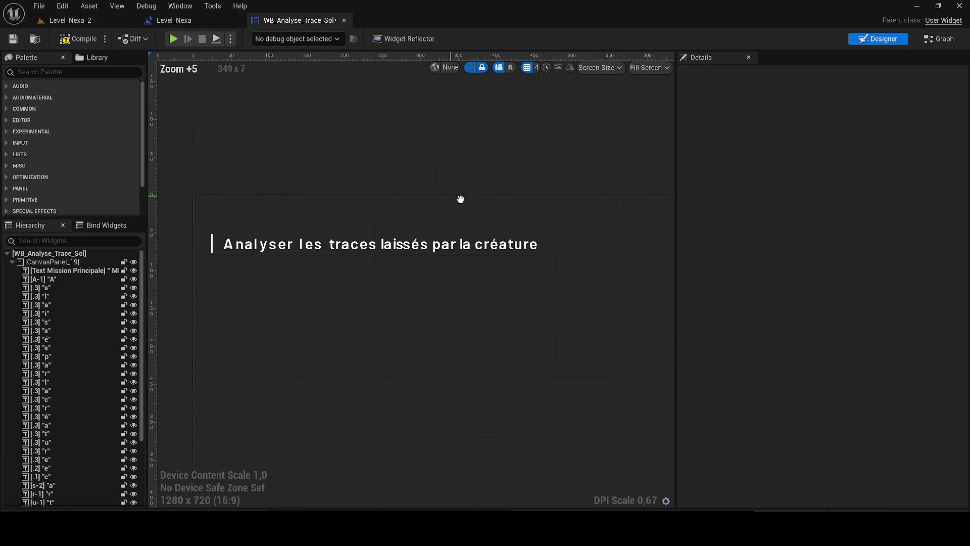
click(64, 40)
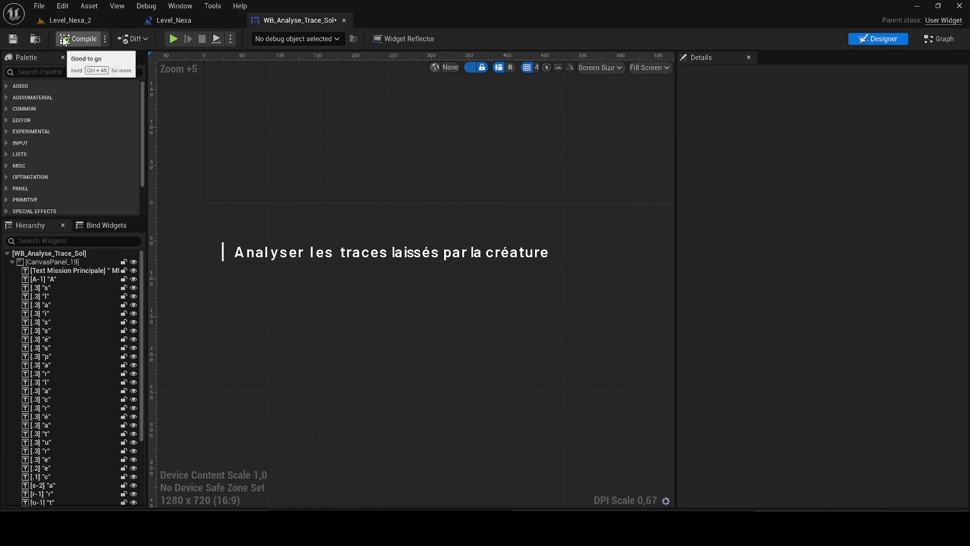
click(14, 39)
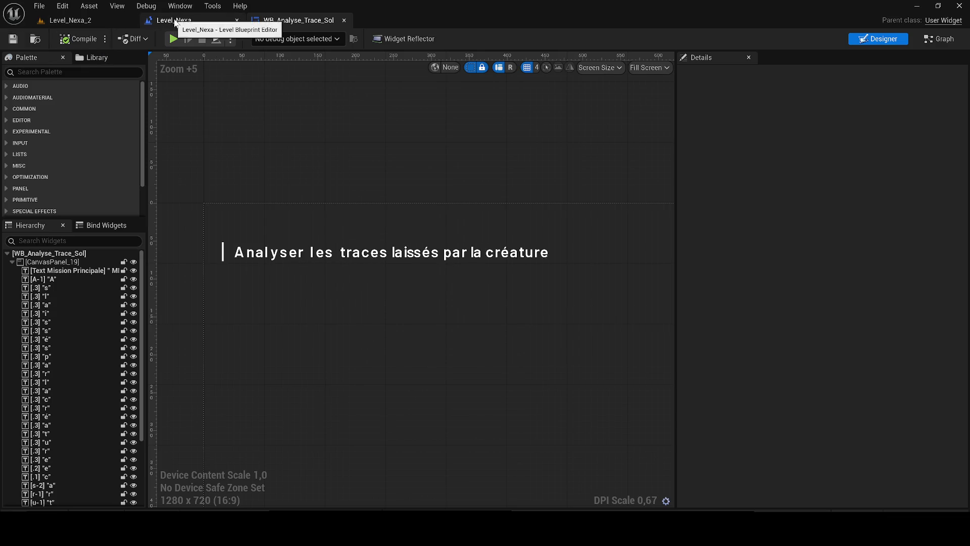
Visit Level_Nexa_2, browse the root Content folder, then return to the WB_Analyse_Trace_Sol designer.
click(92, 19)
key(ctrl+space)
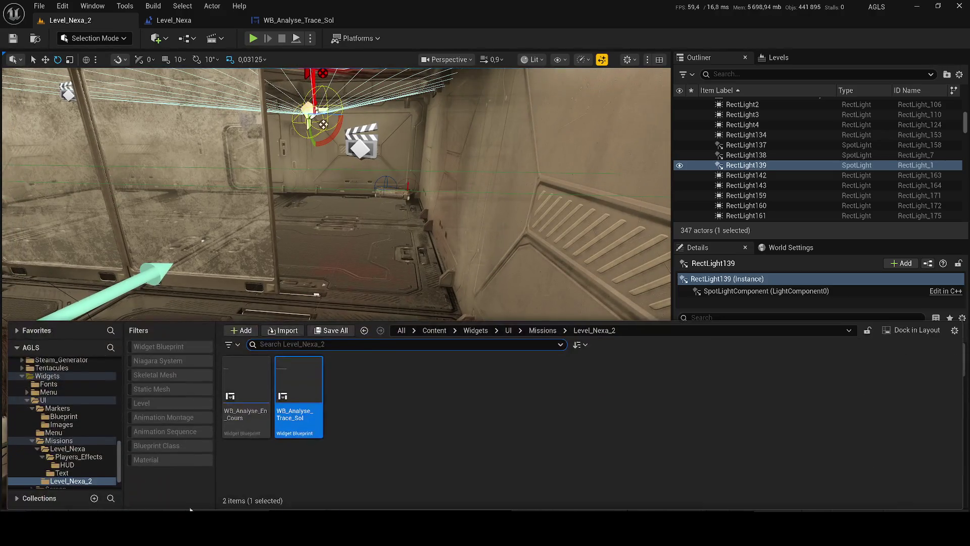
click(440, 331)
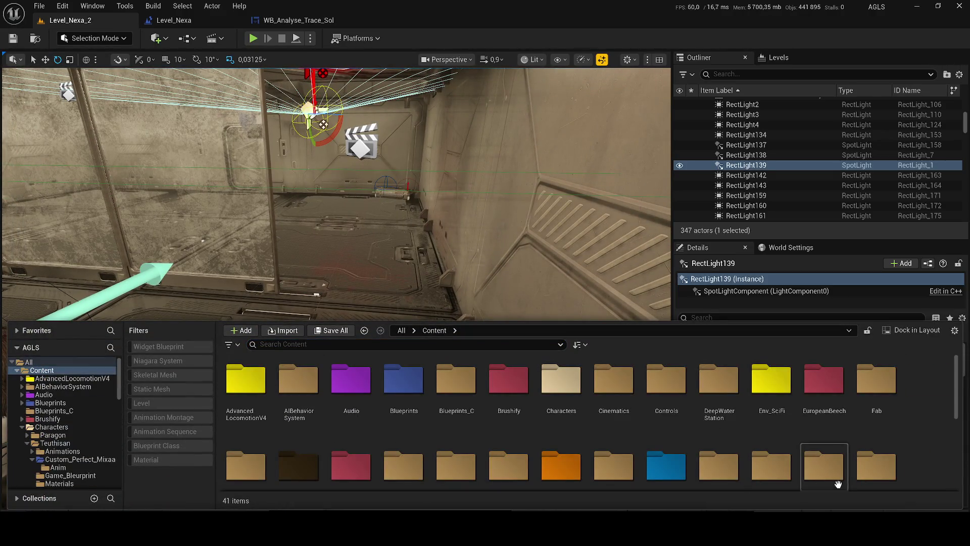
mouse_move(406, 201)
mouse_down()
mouse_move(406, 177)
mouse_move(406, 201)
mouse_up()
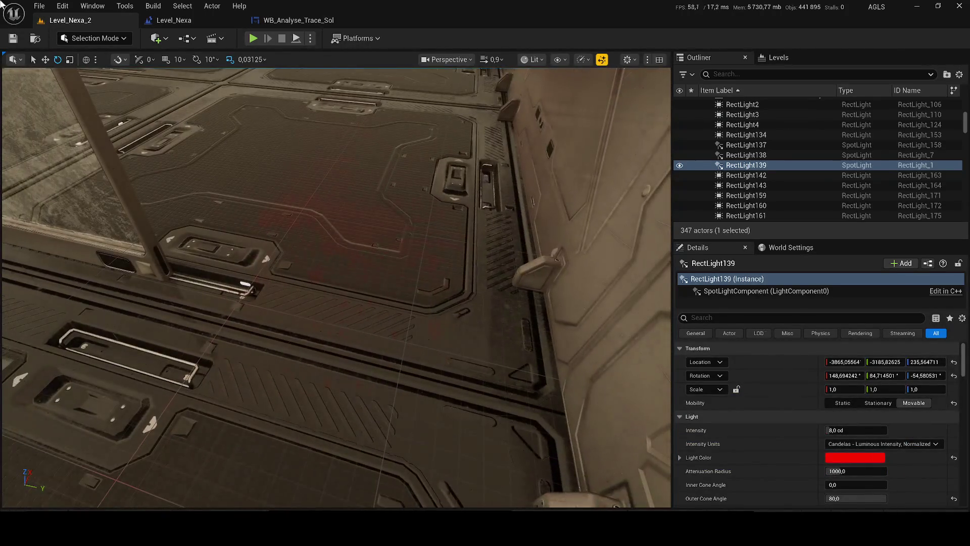
click(304, 25)
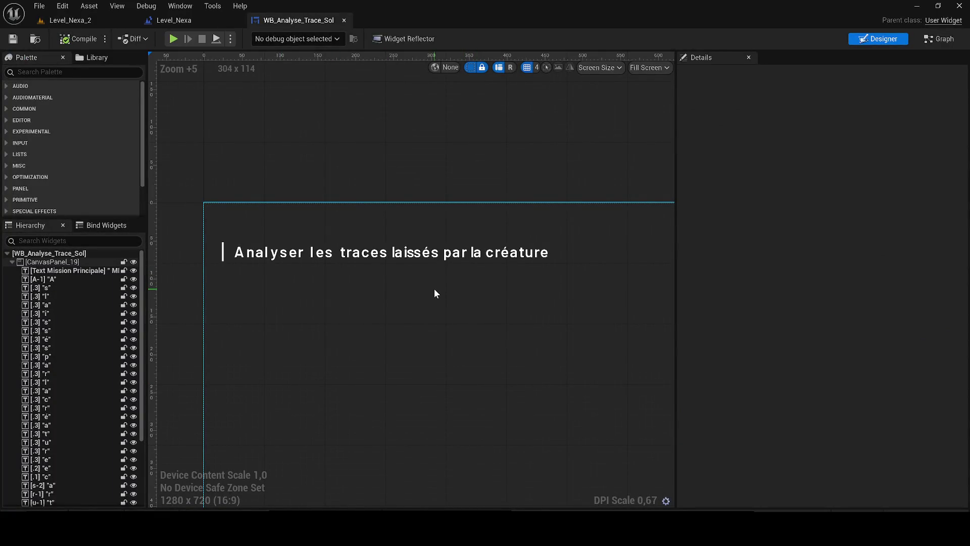
Set the i block in 'laissés' to Position X 262.
click(408, 287)
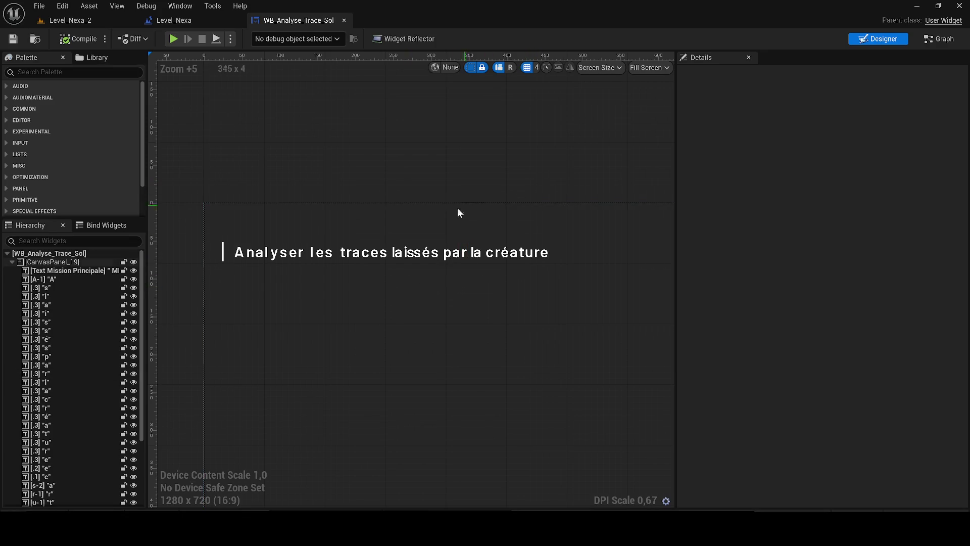
scroll(407, 243, up, 9)
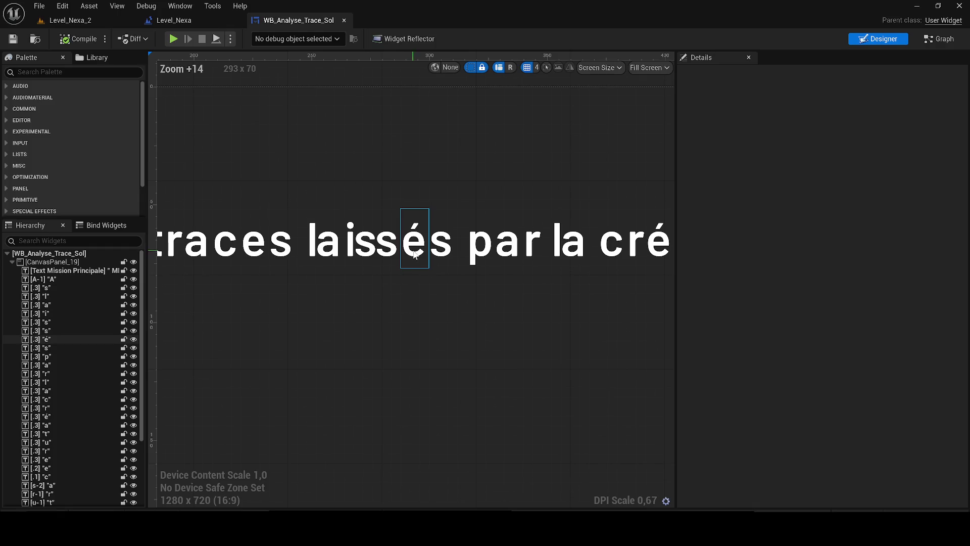
click(413, 254)
scroll(434, 257, up, 2)
scroll(430, 272, down, 8)
click(424, 150)
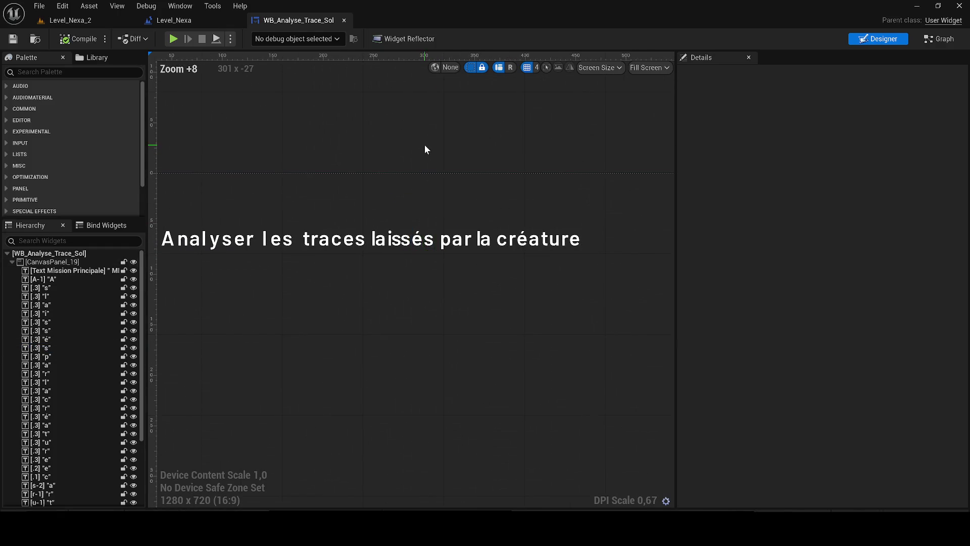
scroll(416, 256, up, 7)
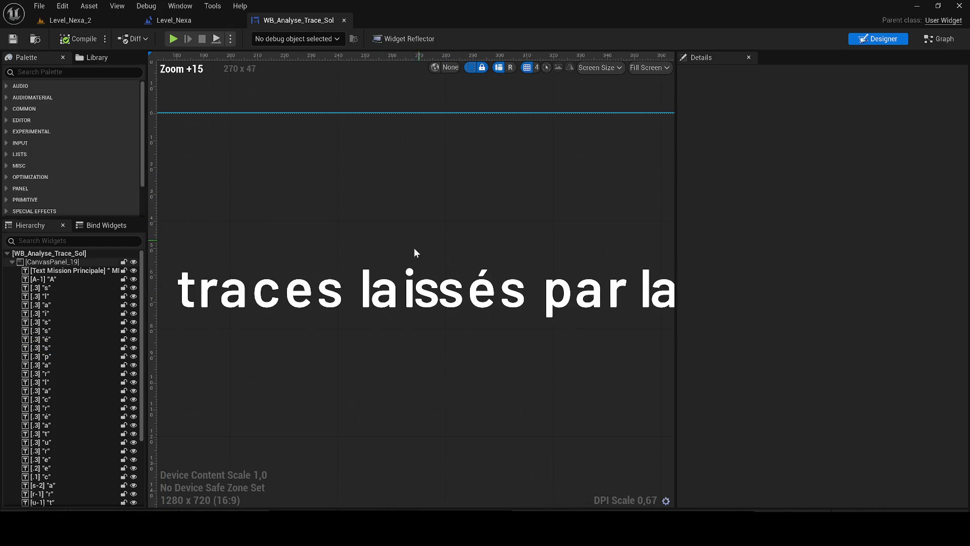
click(409, 297)
key(Left)
key(Right)
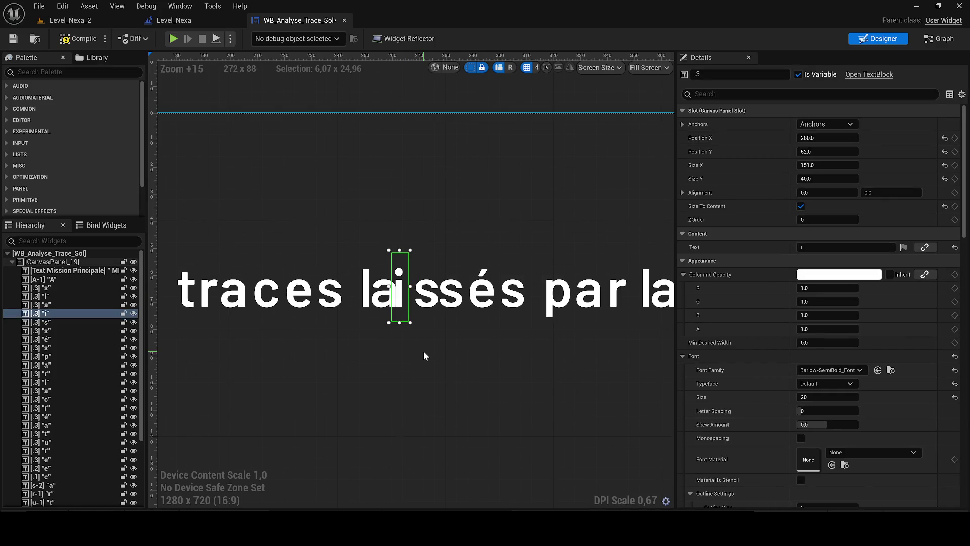
click(811, 139)
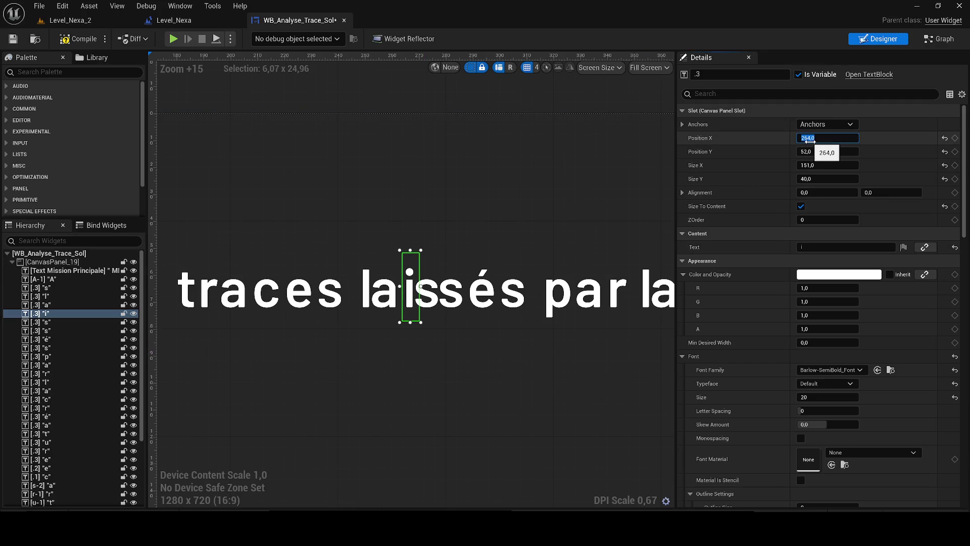
text(26)
key(Return)
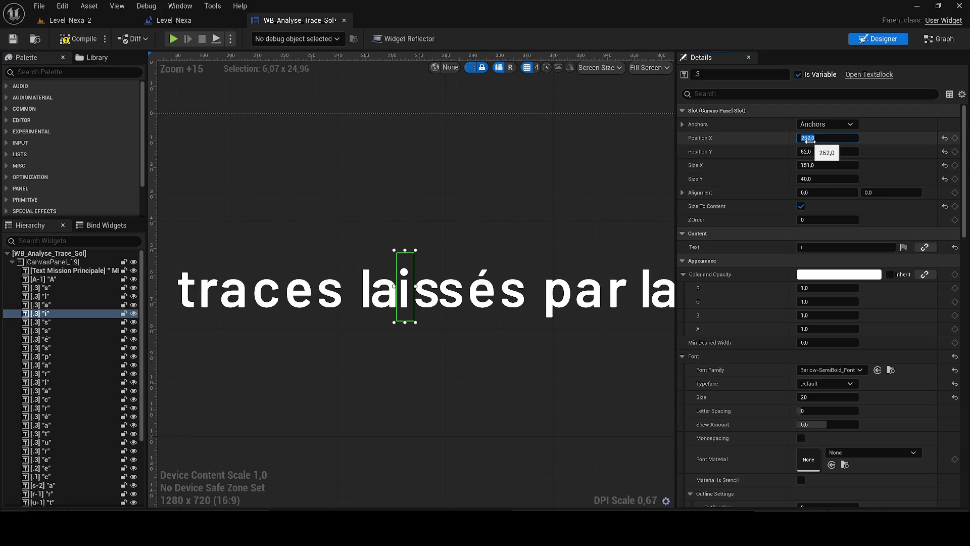
Set the second s block in 'laissés' to Position X 267.
click(483, 343)
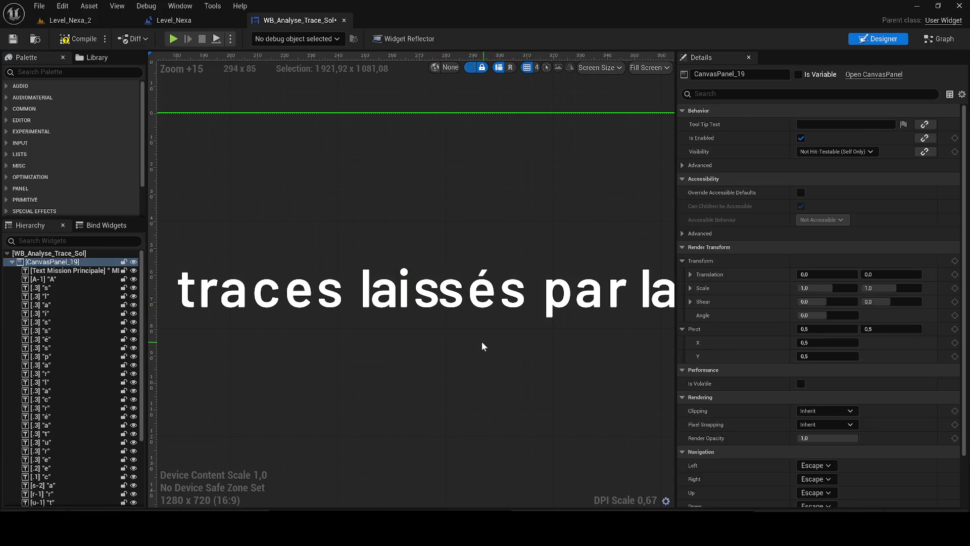
click(428, 293)
click(809, 138)
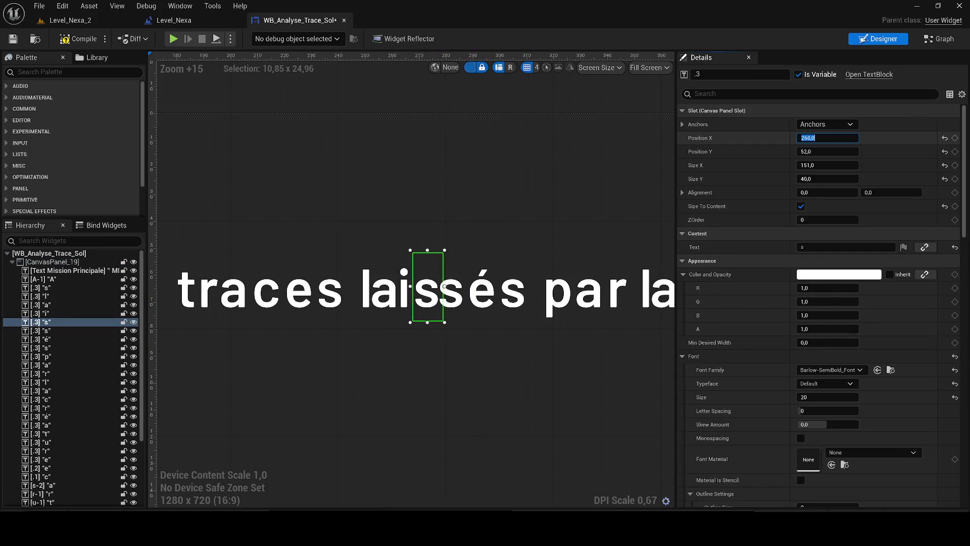
text(267)
key(Return)
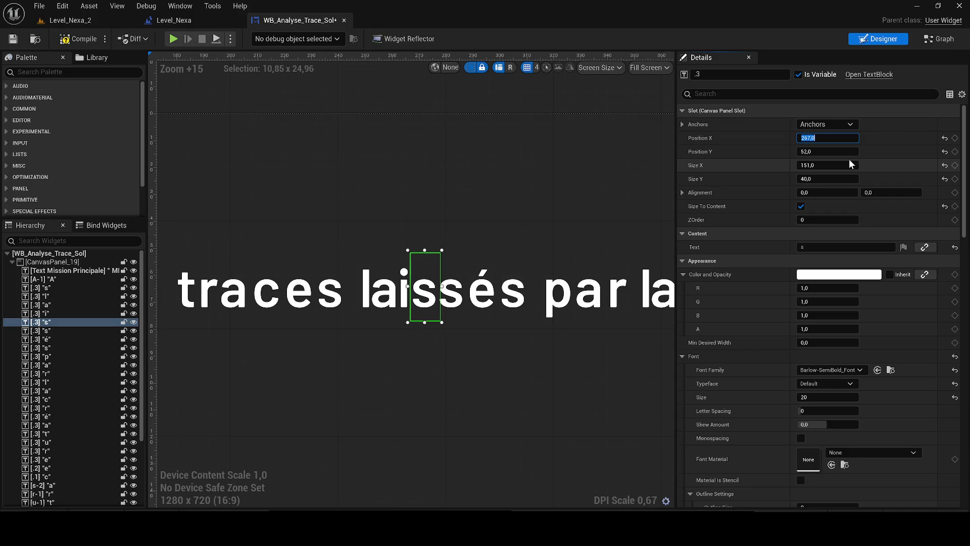
click(40, 330)
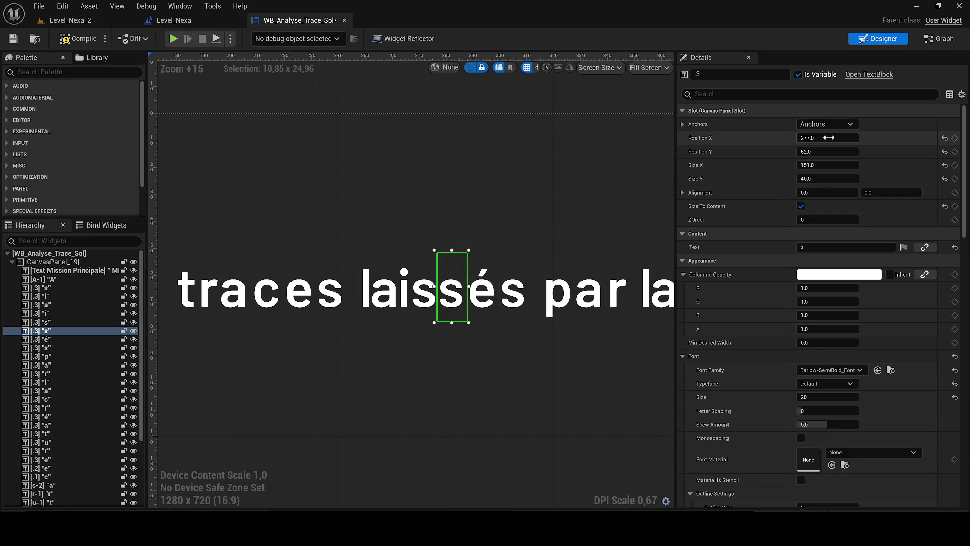
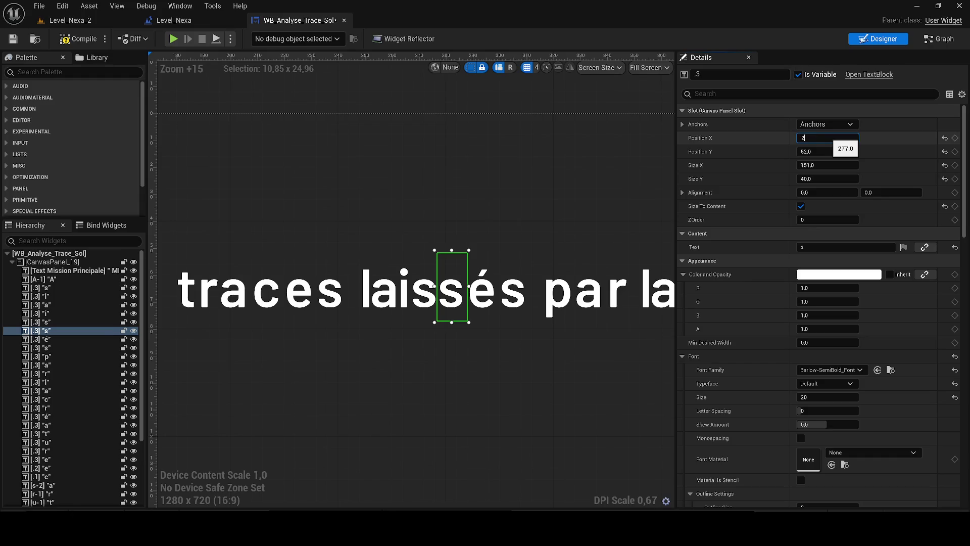
Try the s letter of 'laissés' at Position X 275, then 276, and review the spacing.
text(75)
key(Return)
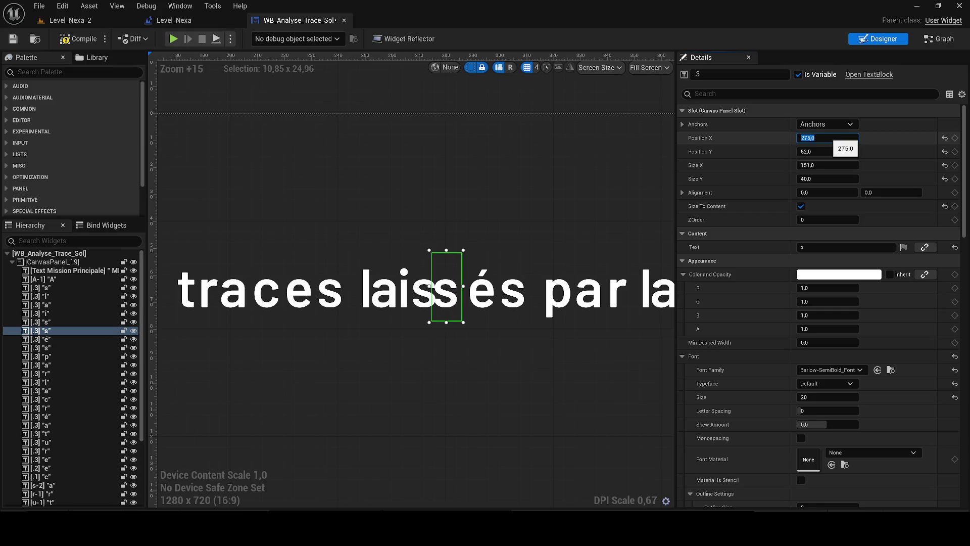
text(6)
key(Return)
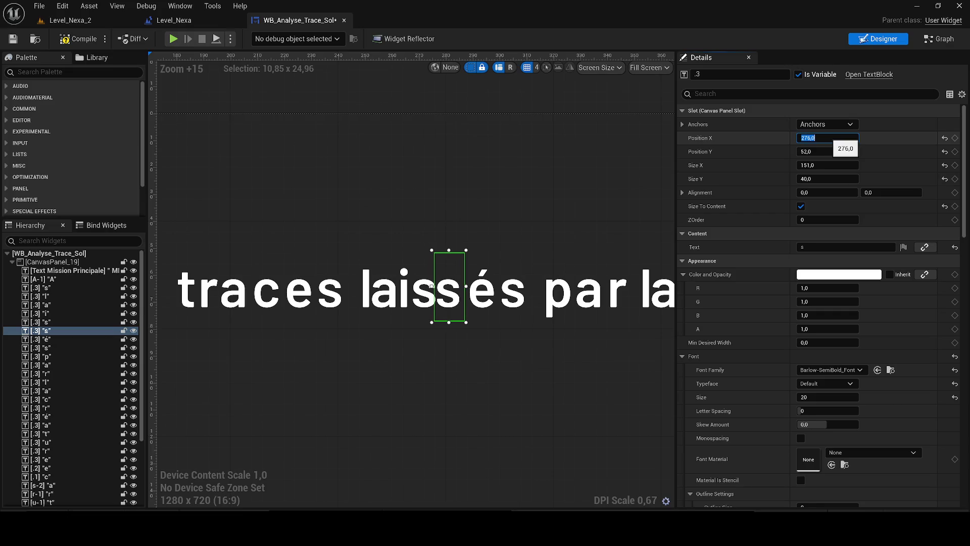
click(557, 399)
scroll(546, 390, down, 5)
scroll(545, 390, up, 5)
Reposition the é of 'laissés' to about Position X 279–280 to close the gap.
click(485, 317)
drag(829, 138, 831, 138)
click(831, 138)
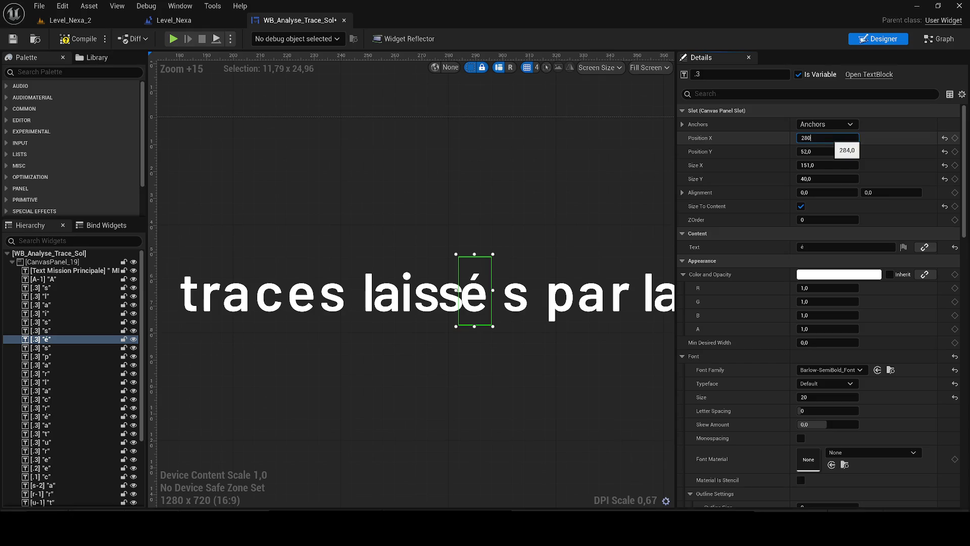
key(Return)
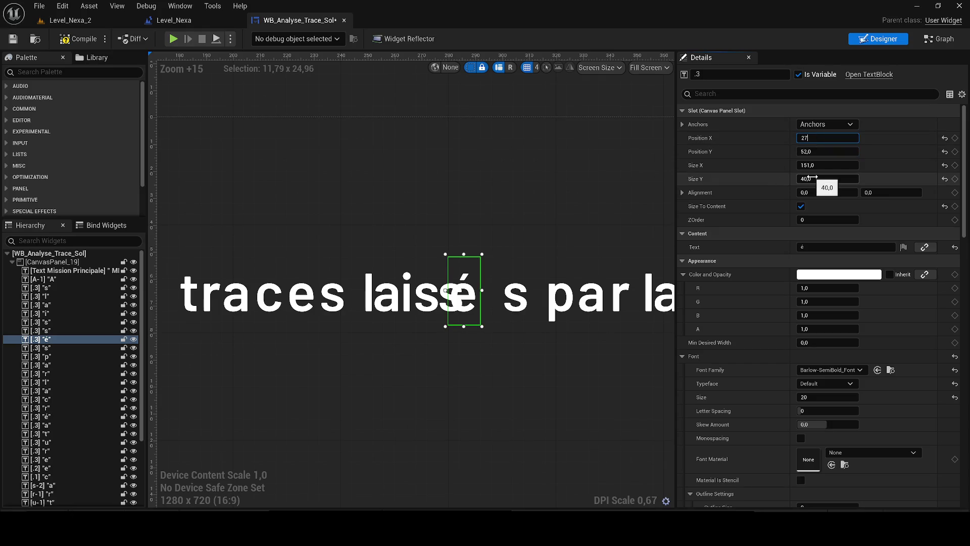
key(Return)
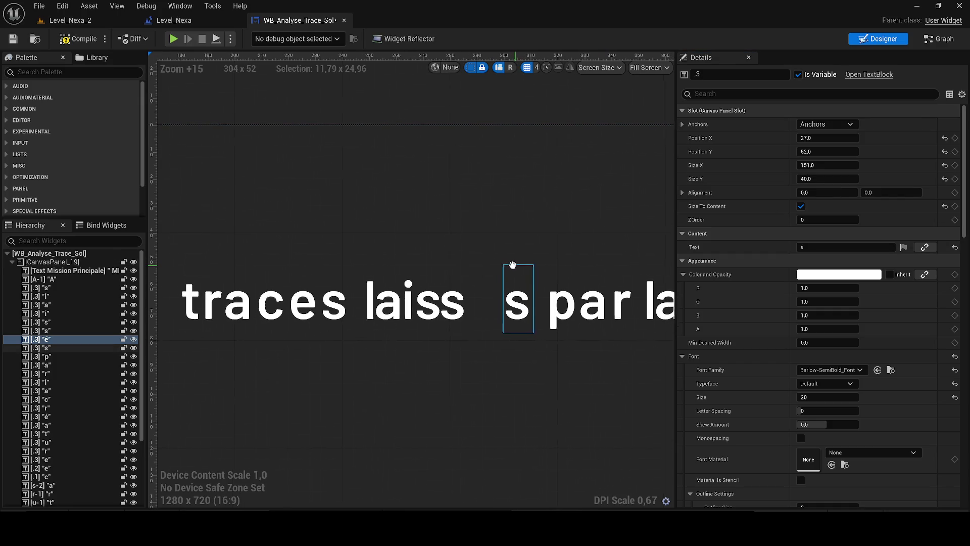
key(ctrl+z)
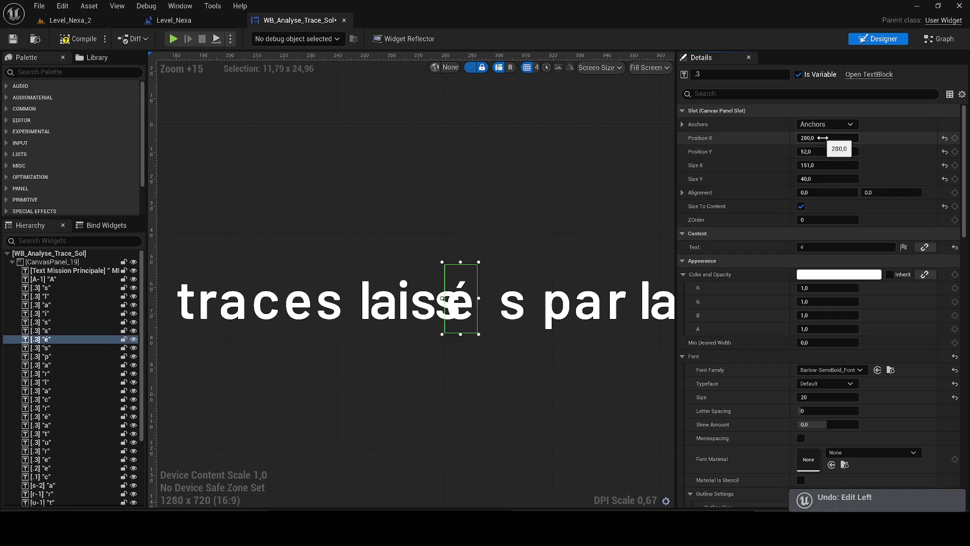
drag(823, 137, 823, 138)
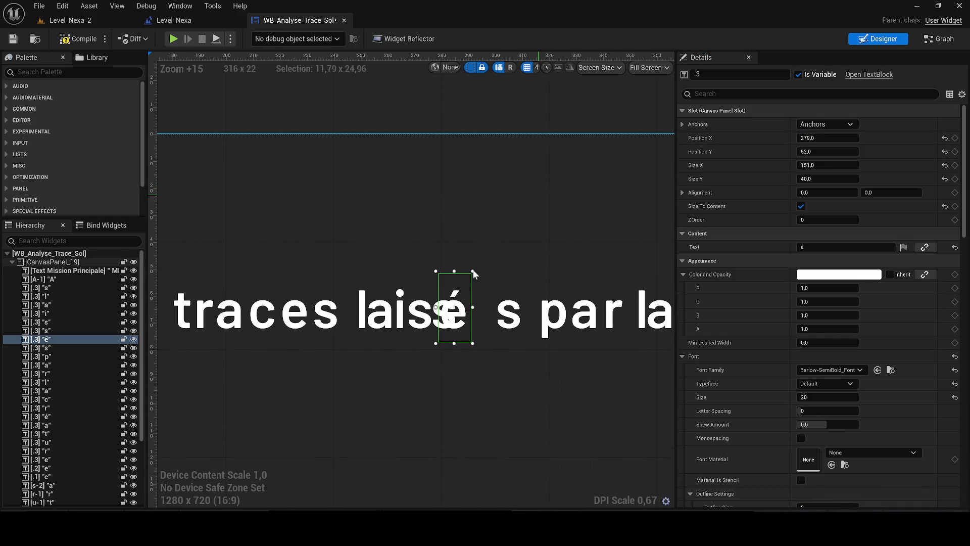
mouse_move(474, 303)
mouse_down()
mouse_move(490, 307)
mouse_move(479, 306)
mouse_move(496, 324)
mouse_move(490, 309)
mouse_up()
Restore the final s of 'laissés' and set its width to 292.
click(523, 401)
key(ctrl+z)
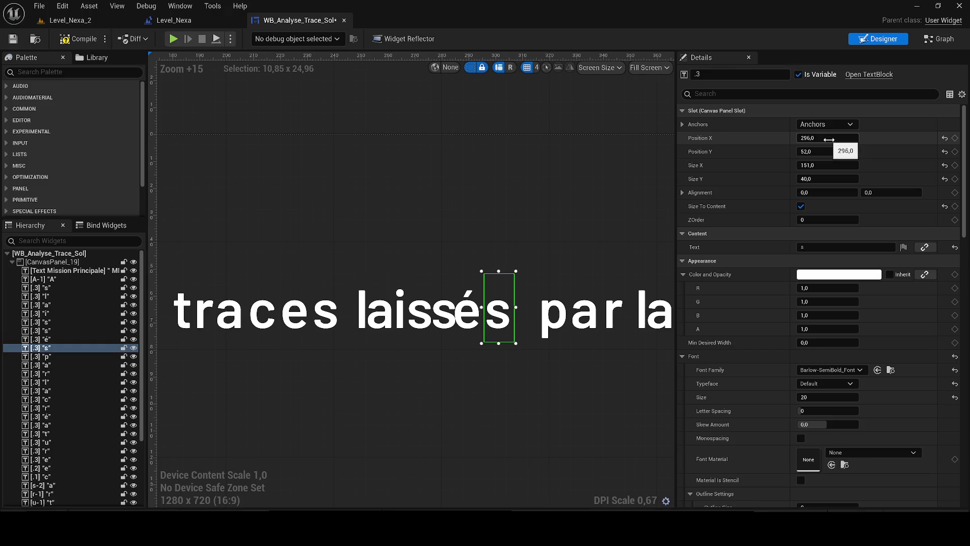
click(829, 138)
key(Tab)
key(Tab)
click(829, 166)
text(292)
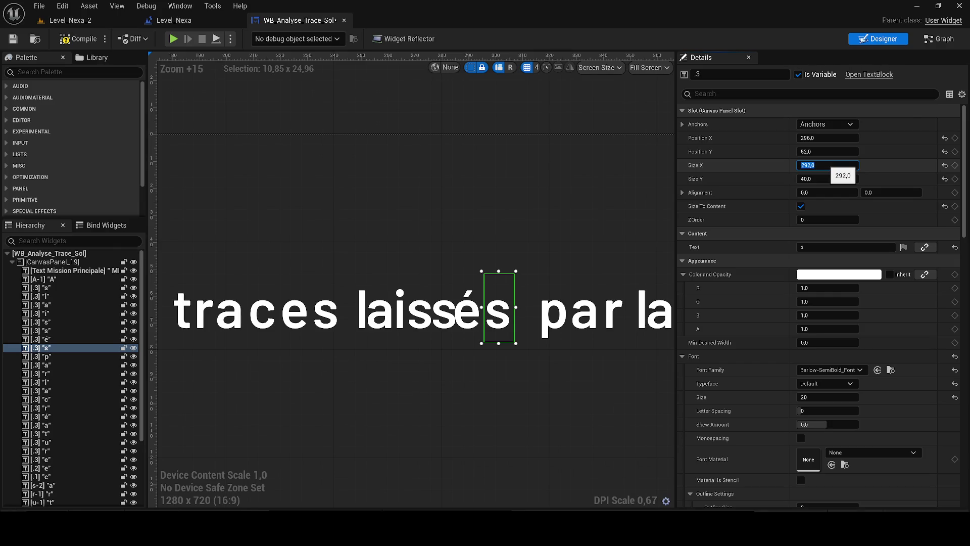
key(Return)
Set the final s's Position X to 294, stepping through 292 and 293.
drag(521, 269, 513, 274)
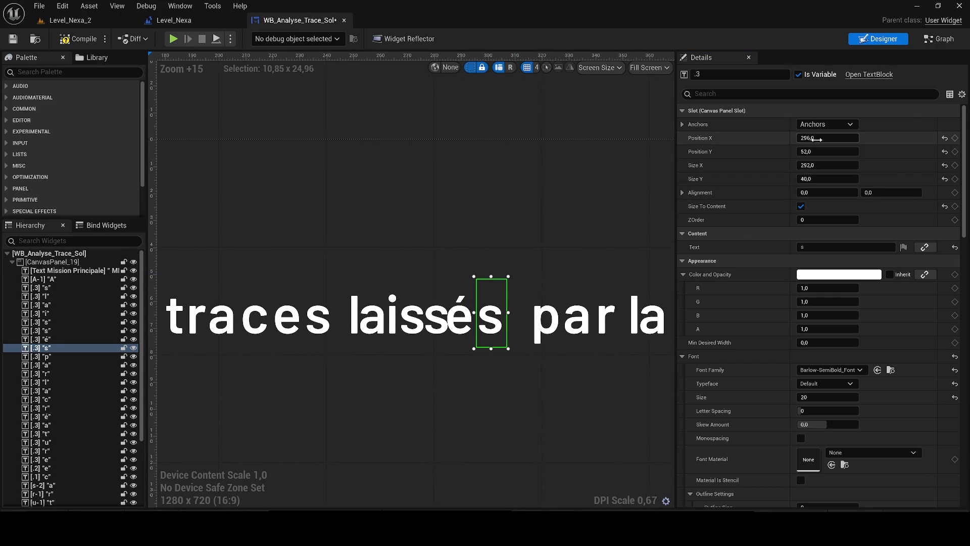
click(829, 138)
text(292)
key(Return)
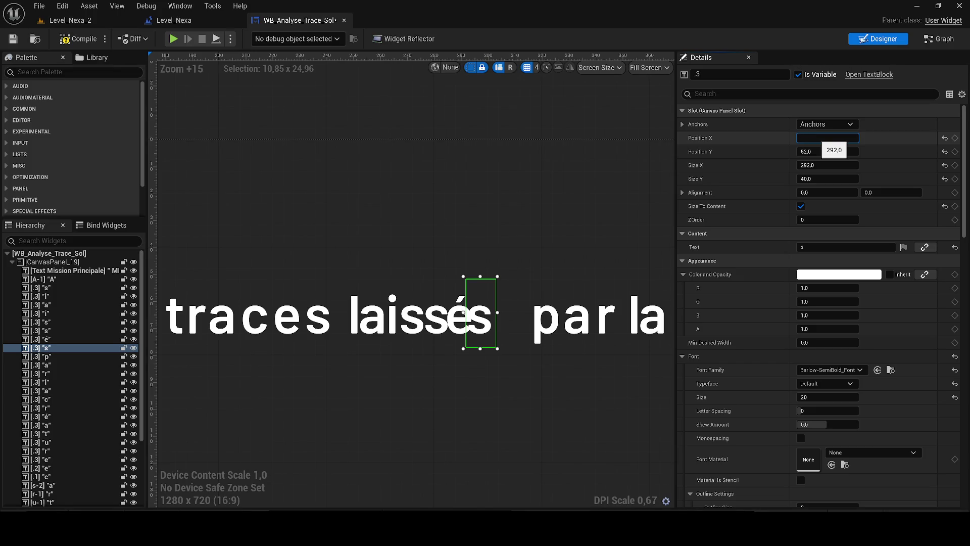
text(293)
key(Return)
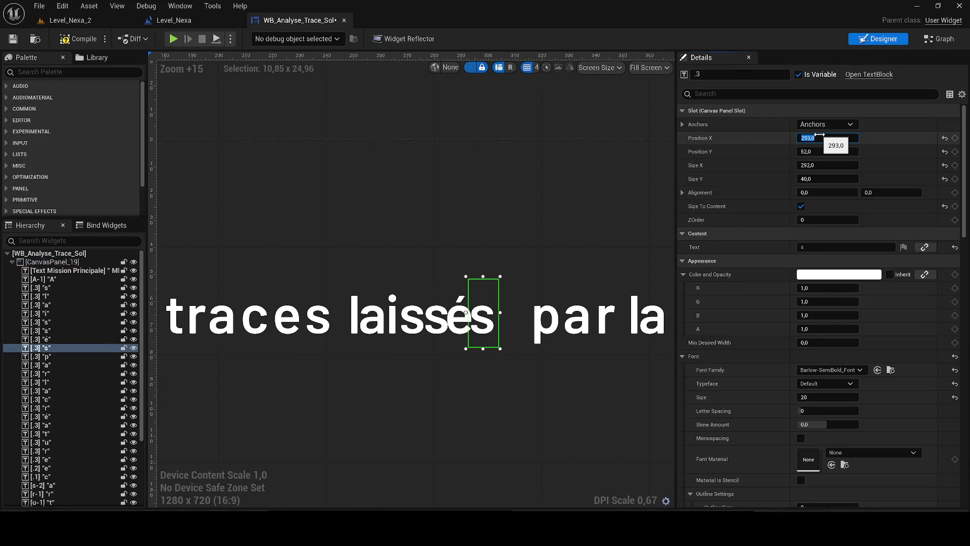
text(4)
key(Return)
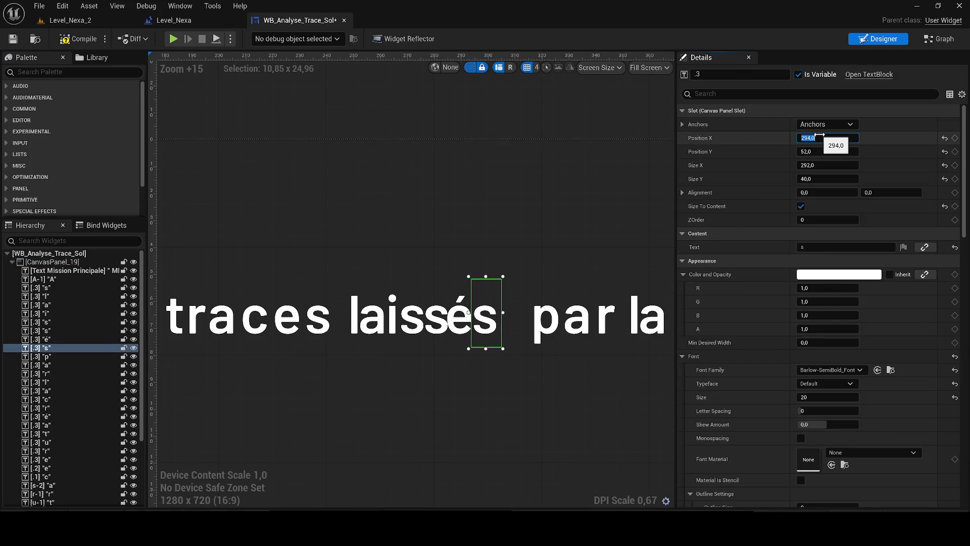
click(404, 405)
scroll(505, 397, down, 5)
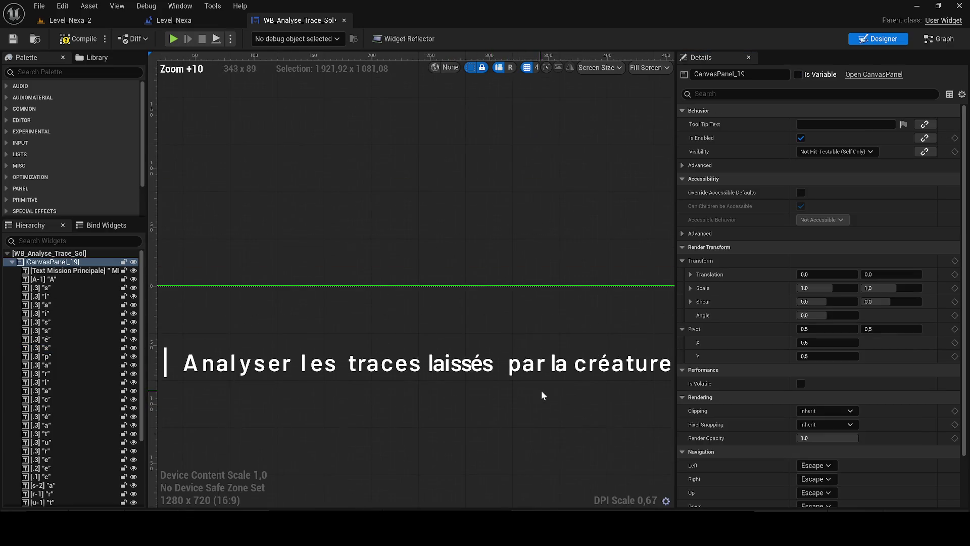
Pull the a of 'par' left against the p and compile the widget blueprint.
scroll(480, 384, up, 3)
click(439, 349)
scroll(440, 349, up, 2)
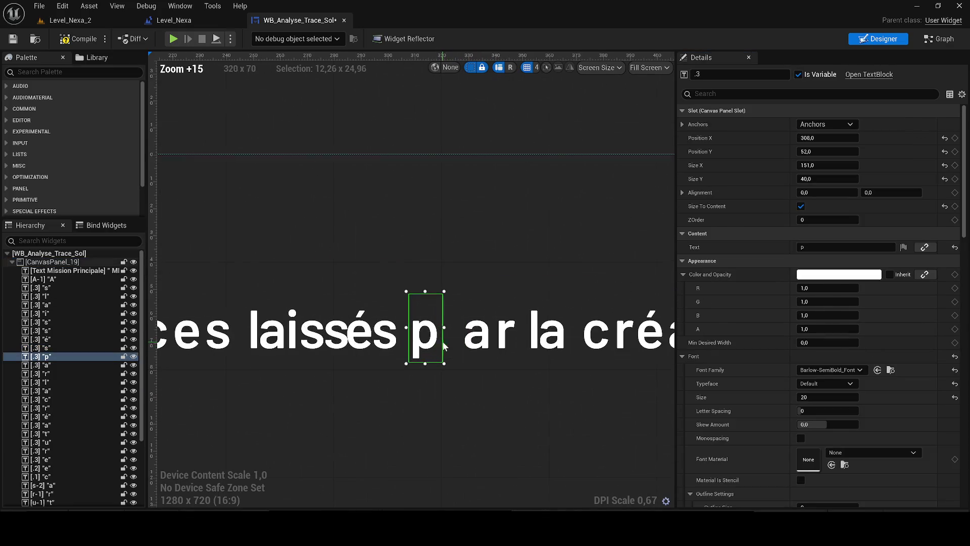
click(475, 342)
mouse_move(477, 344)
mouse_down()
mouse_move(455, 343)
mouse_move(471, 347)
mouse_up()
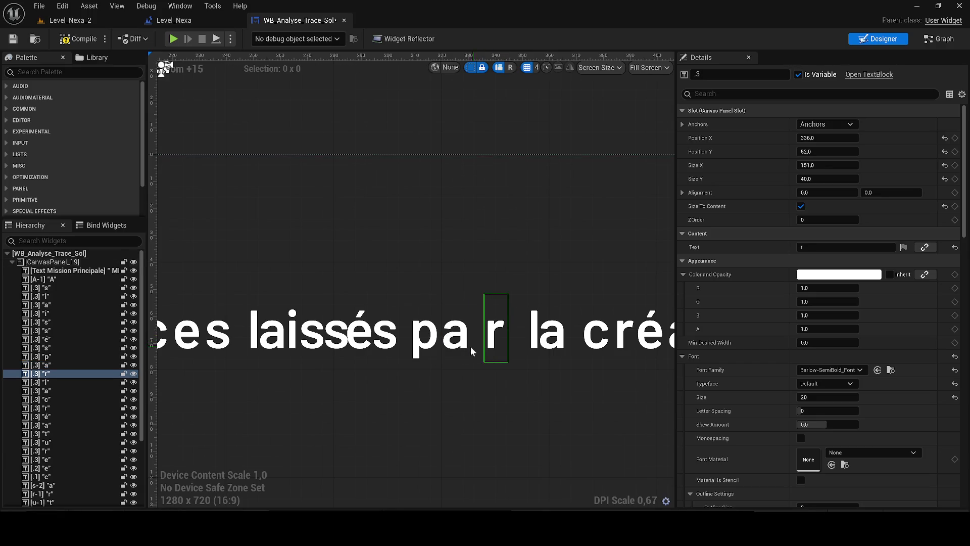
click(528, 386)
scroll(526, 381, down, 4)
scroll(444, 363, down, 4)
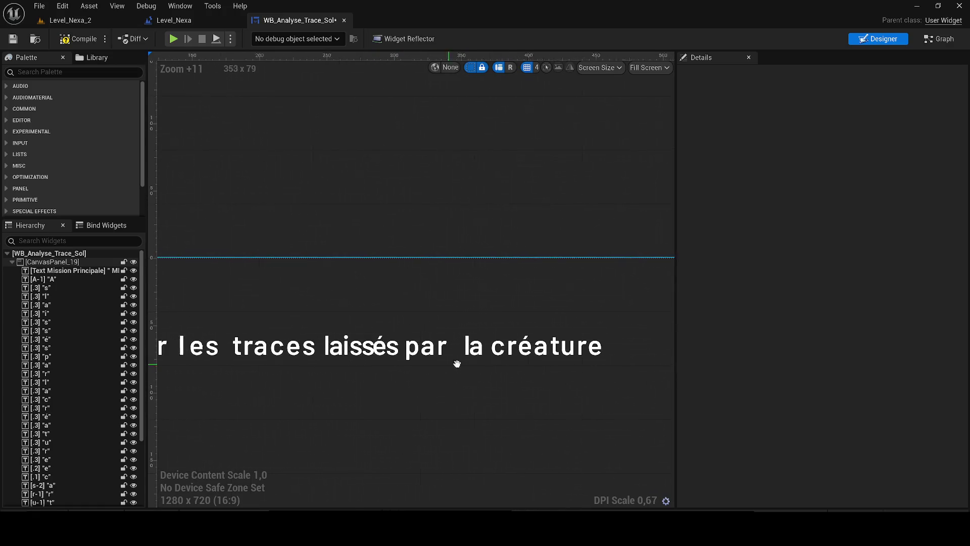
drag(453, 365, 482, 345)
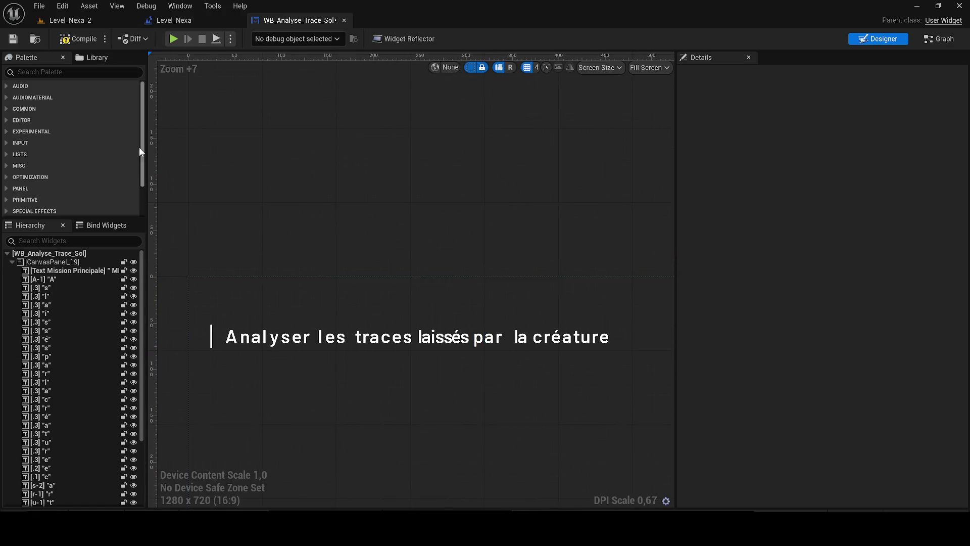
click(80, 39)
Nudge the t and r of 'traces' one step left.
scroll(320, 337, up, 4)
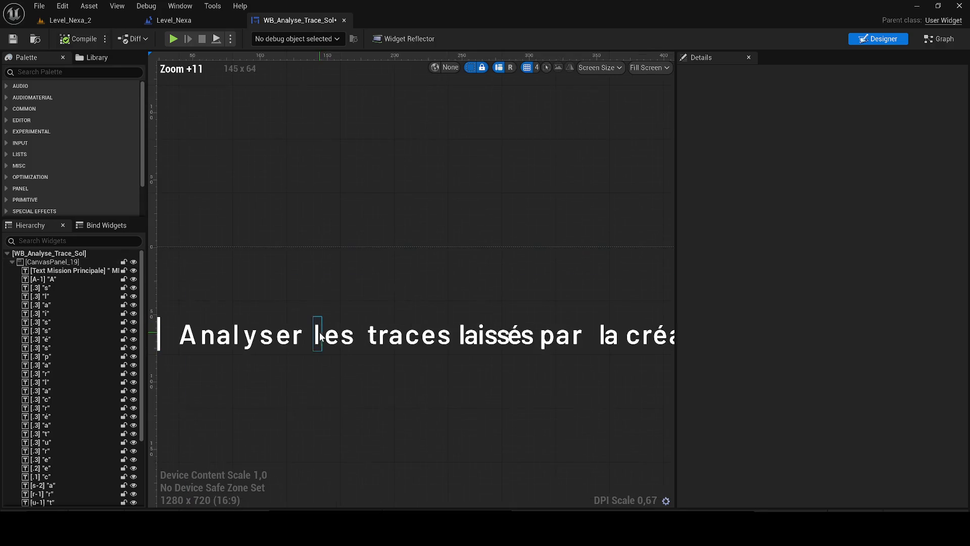
click(324, 338)
scroll(323, 338, up, 3)
click(344, 334)
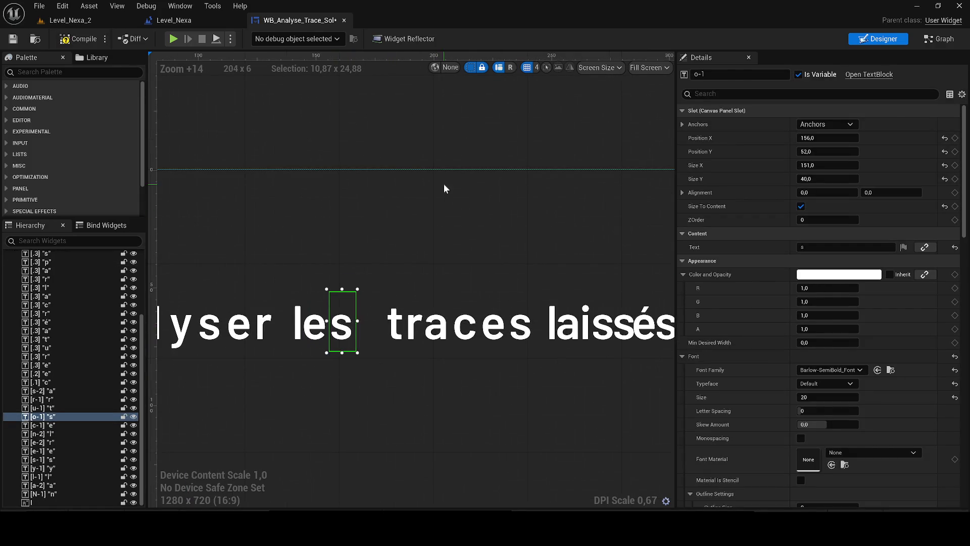
scroll(444, 186, down, 4)
click(453, 236)
click(432, 261)
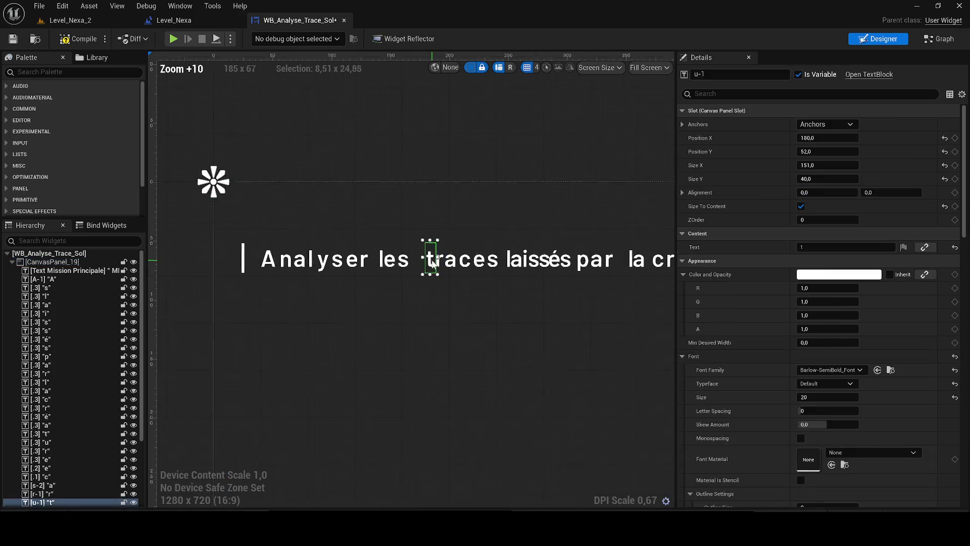
scroll(432, 263, up, 3)
key(Left)
click(443, 253)
key(Left)
key(Left)
key(Left)
Nudge the a, c, e and final s of 'traces' left to join the word.
click(460, 273)
key(Left)
key(Left)
click(486, 268)
key(Left)
key(Left)
key(Left)
click(486, 268)
click(521, 272)
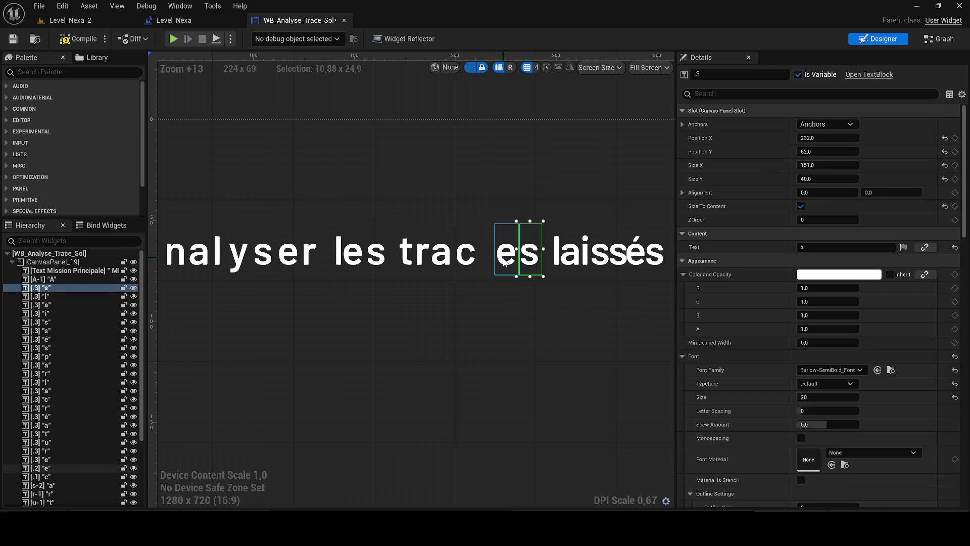
click(503, 260)
key(Left)
key(Left)
click(522, 258)
key(Left)
key(Left)
Deselect the letters of 'traces' and select the l of 'laissés'.
click(558, 321)
click(509, 268)
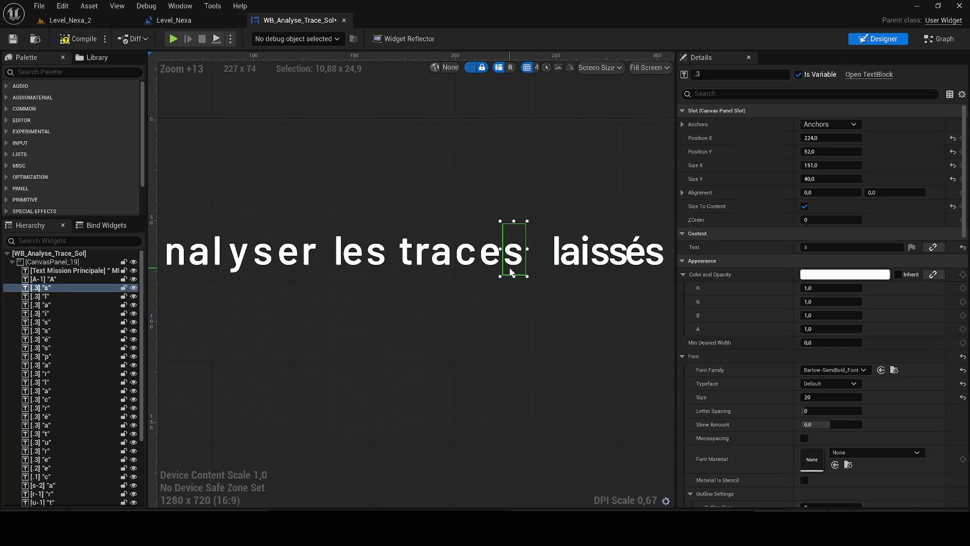
click(578, 307)
drag(578, 308, 448, 346)
click(429, 294)
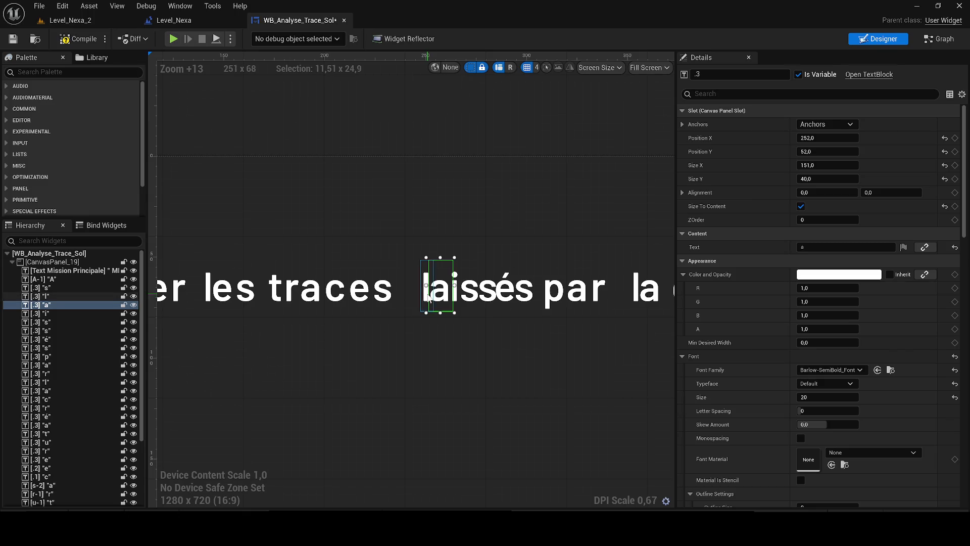
click(429, 295)
Select every letter of 'laissés' and 'par' together.
ctrl+click(440, 296)
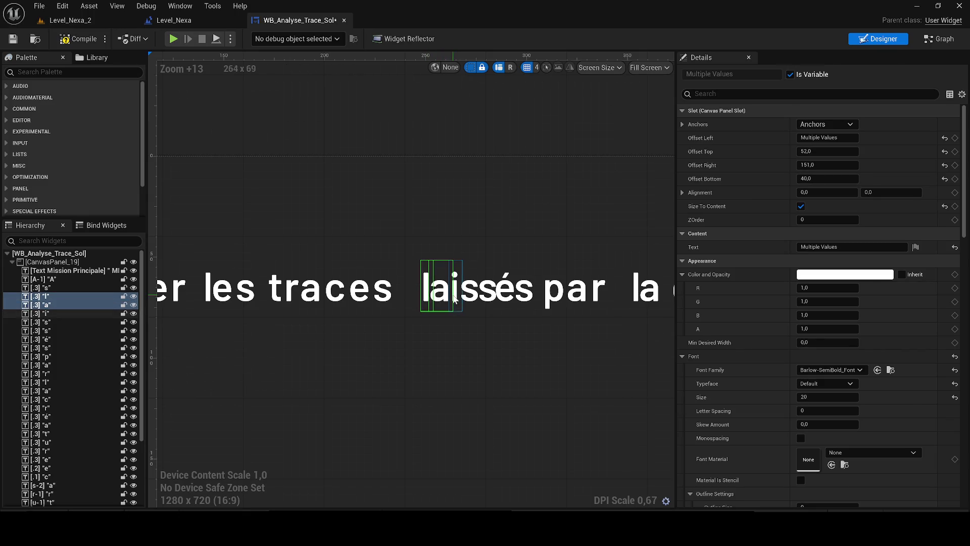
ctrl+click(454, 295)
ctrl+click(470, 295)
ctrl+click(488, 296)
ctrl+click(508, 295)
ctrl+click(525, 296)
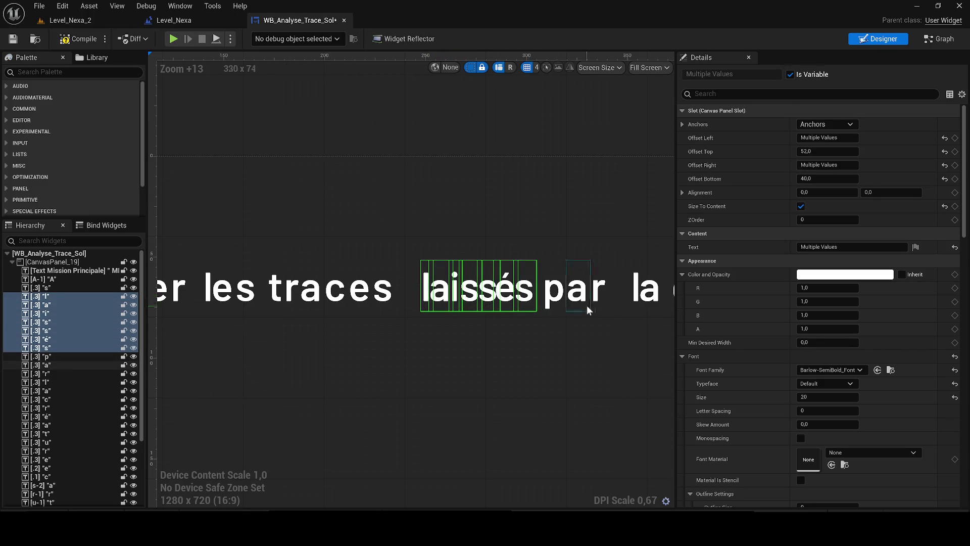
drag(590, 310, 502, 306)
ctrl+click(482, 296)
ctrl+click(506, 295)
ctrl+click(526, 295)
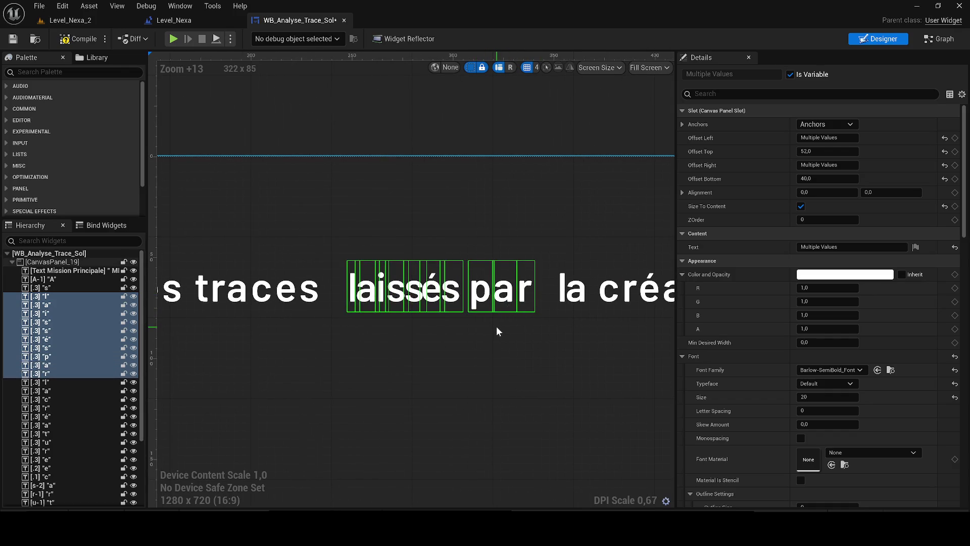
Shift the selected 'laissés par' letters one net step right.
key(Left)
key(Left)
key(Left)
scroll(362, 336, up, 3)
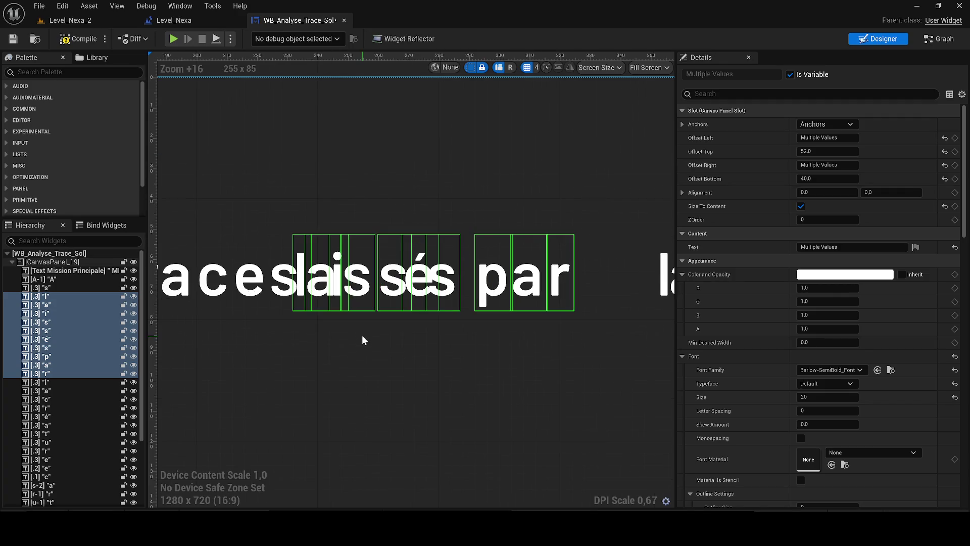
key(Right)
key(Right)
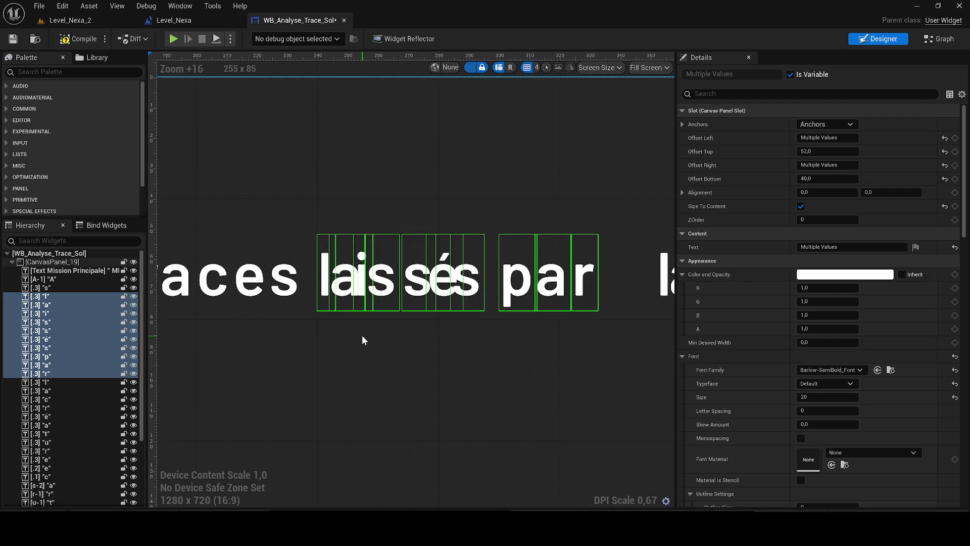
key(Right)
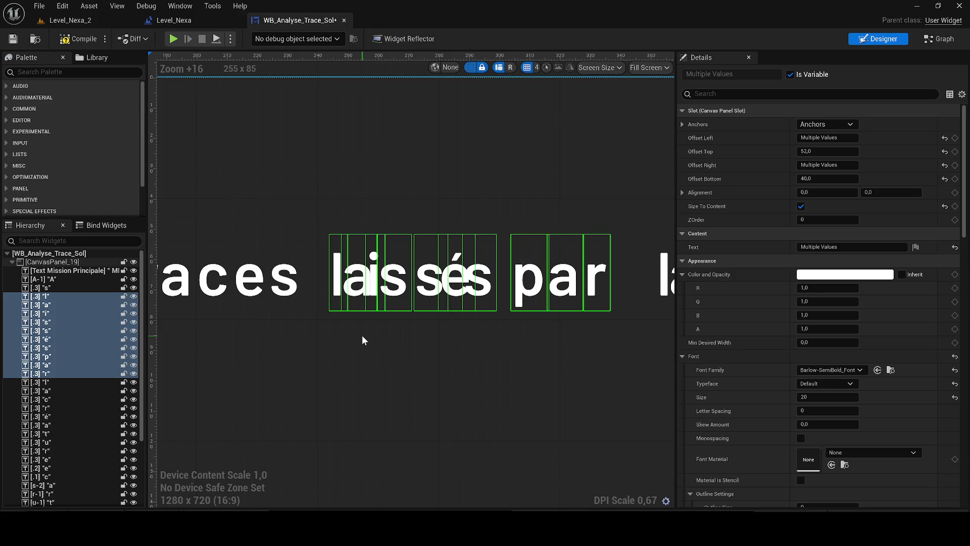
key(Left)
Shift the letters of 'la' left to sit right after 'par'.
click(339, 411)
scroll(339, 412, down, 3)
scroll(360, 316, up, 2)
scroll(359, 316, right, 3)
click(377, 323)
ctrl+click(399, 328)
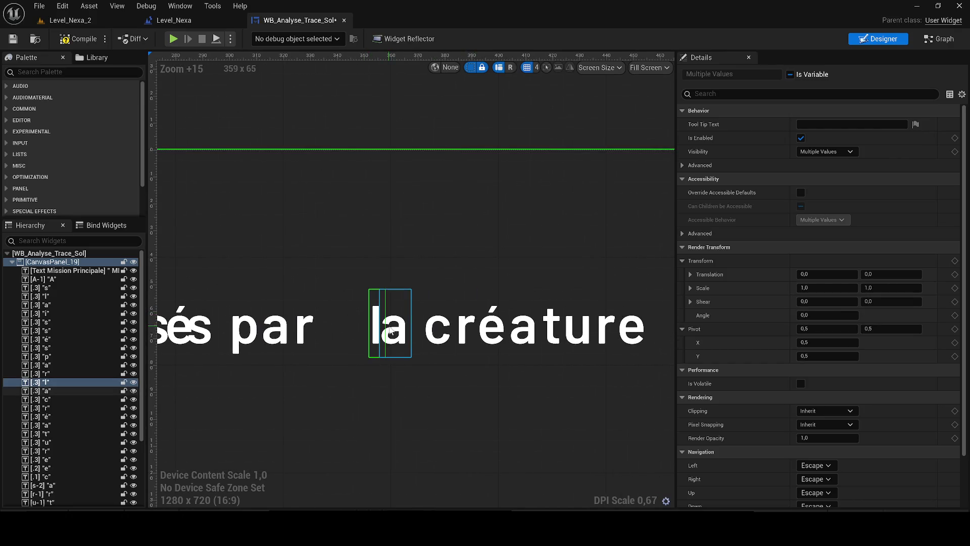
key(Left)
key(Left)
key(Left)
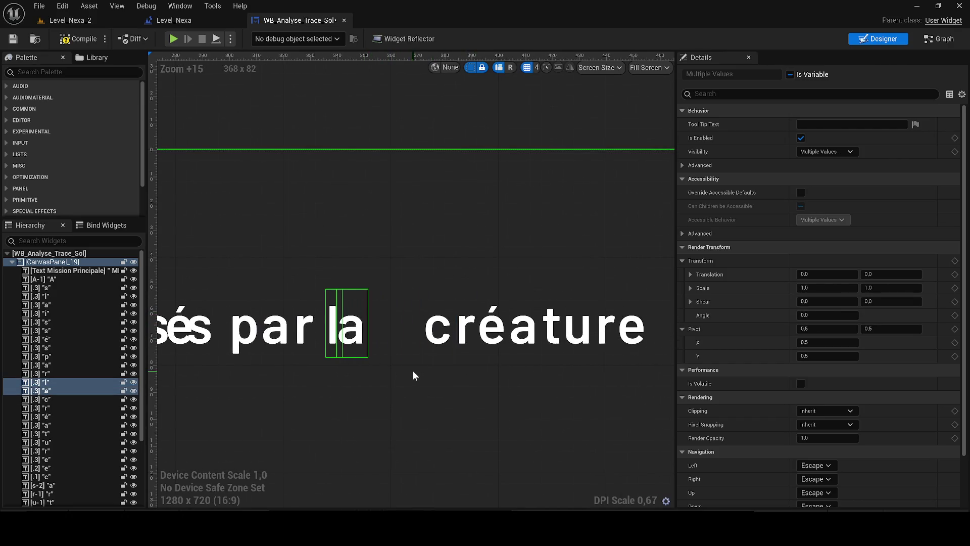
click(435, 361)
Select all letters of 'créature' and nudge them two steps left toward 'la'.
click(439, 326)
ctrl+click(466, 326)
ctrl+click(493, 326)
ctrl+click(524, 327)
ctrl+click(552, 326)
ctrl+click(580, 337)
ctrl+click(606, 328)
ctrl+click(632, 328)
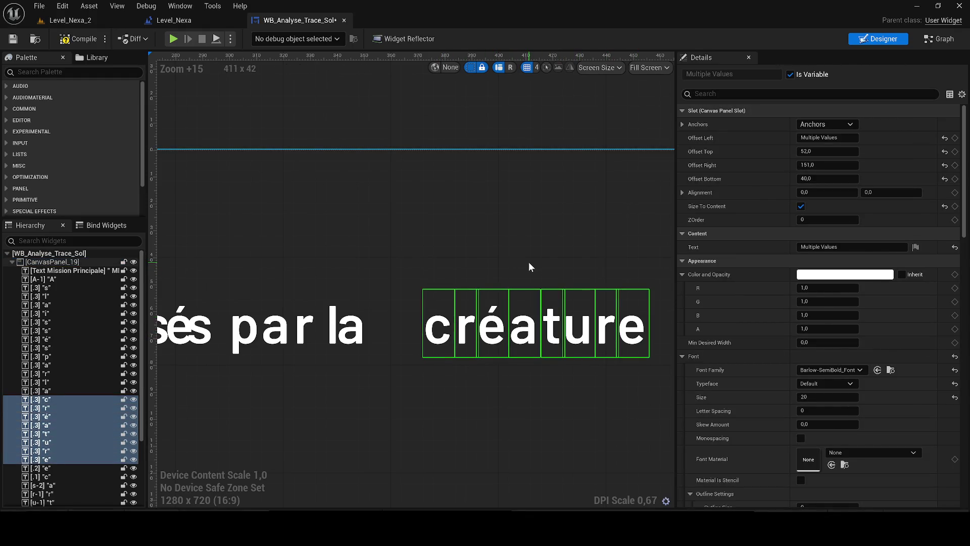
key(Left)
key(Left)
key(Left)
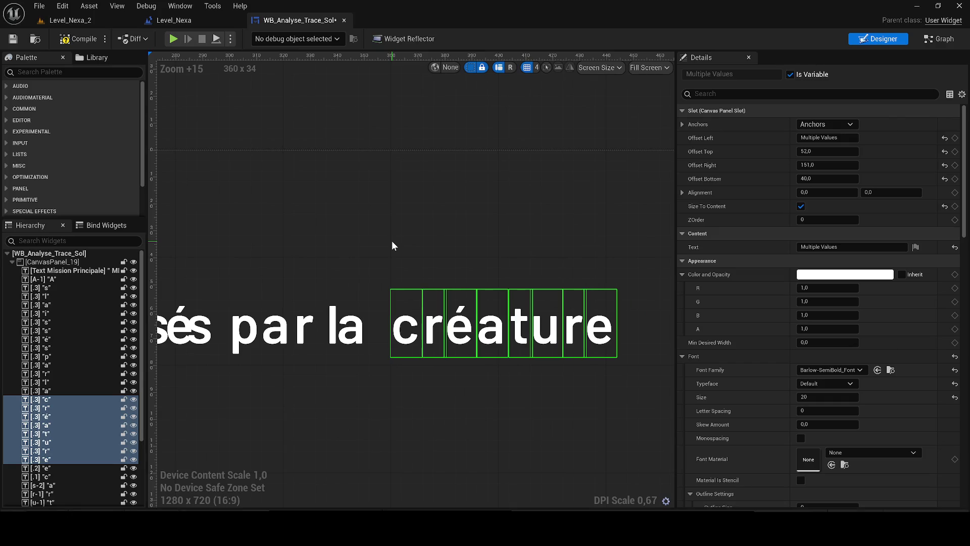
key(Left)
Frame the whole mission sentence and inspect the s letters of 'laissés'.
click(408, 259)
scroll(409, 260, down, 3)
scroll(410, 262, down, 7)
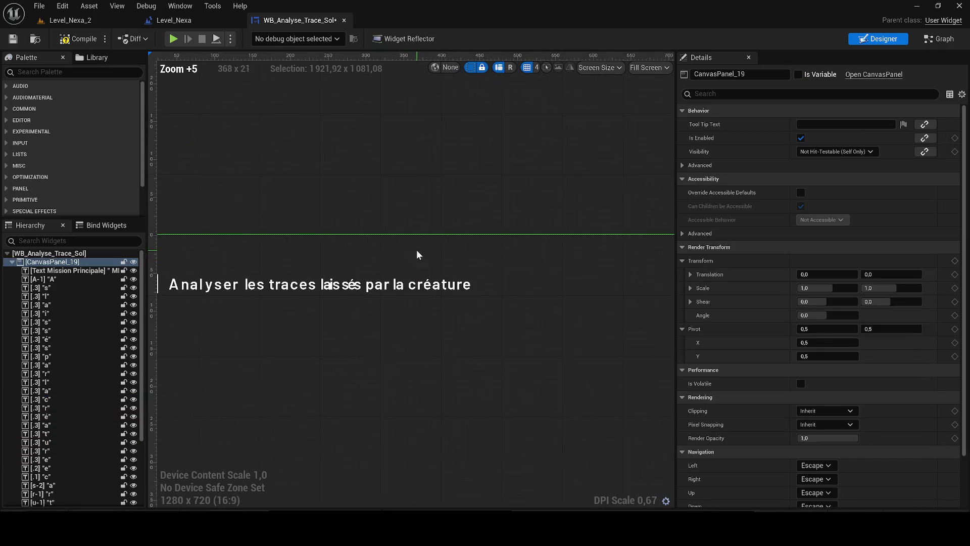
drag(416, 249, 469, 271)
scroll(374, 324, up, 12)
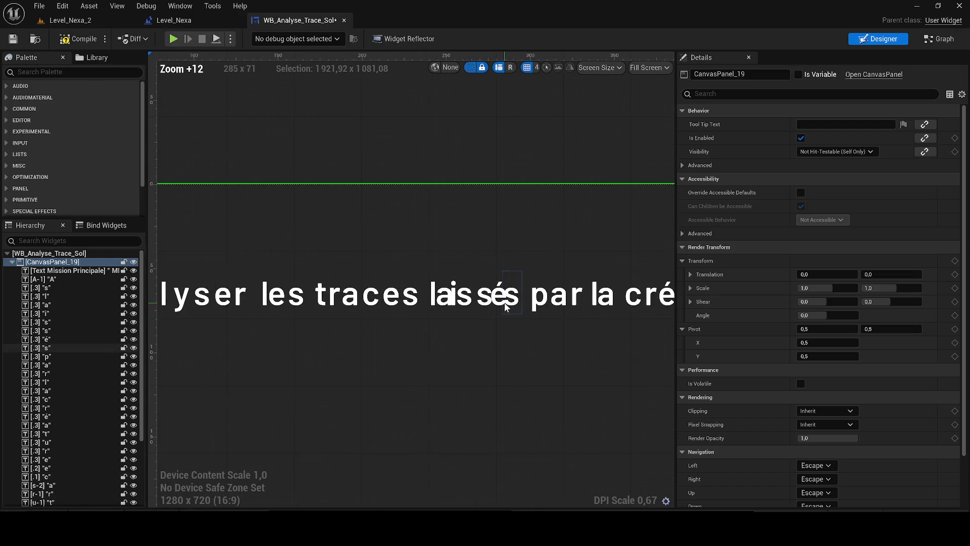
scroll(385, 298, down, 5)
scroll(385, 298, down, 3)
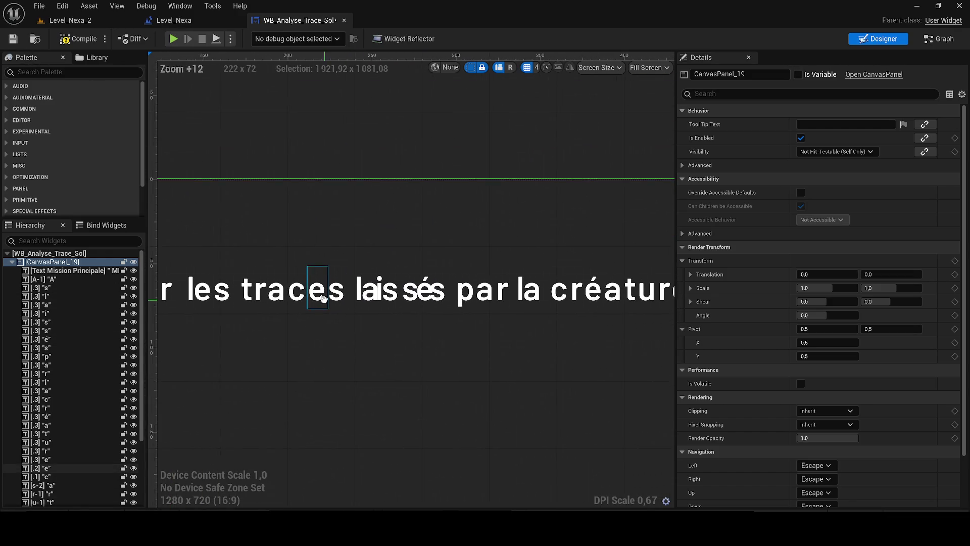
scroll(376, 294, up, 7)
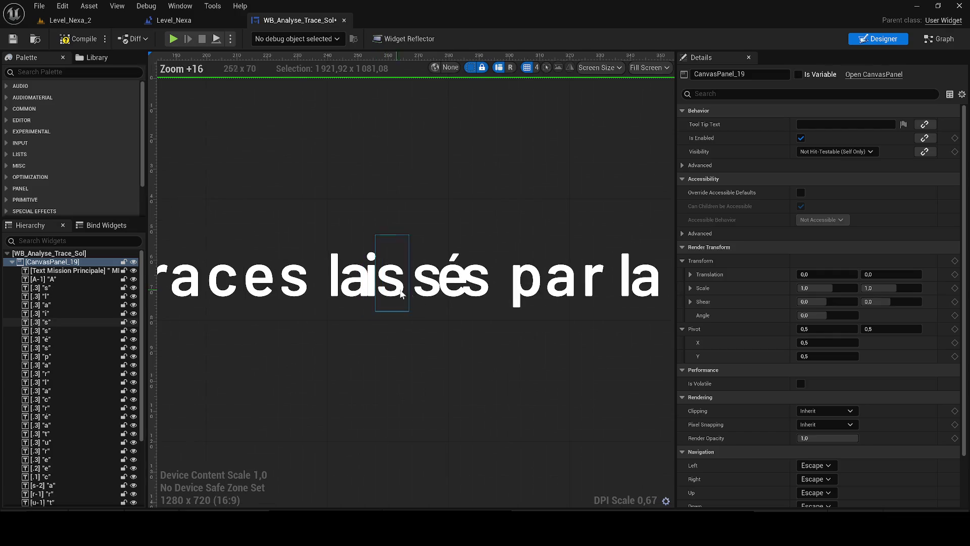
click(388, 288)
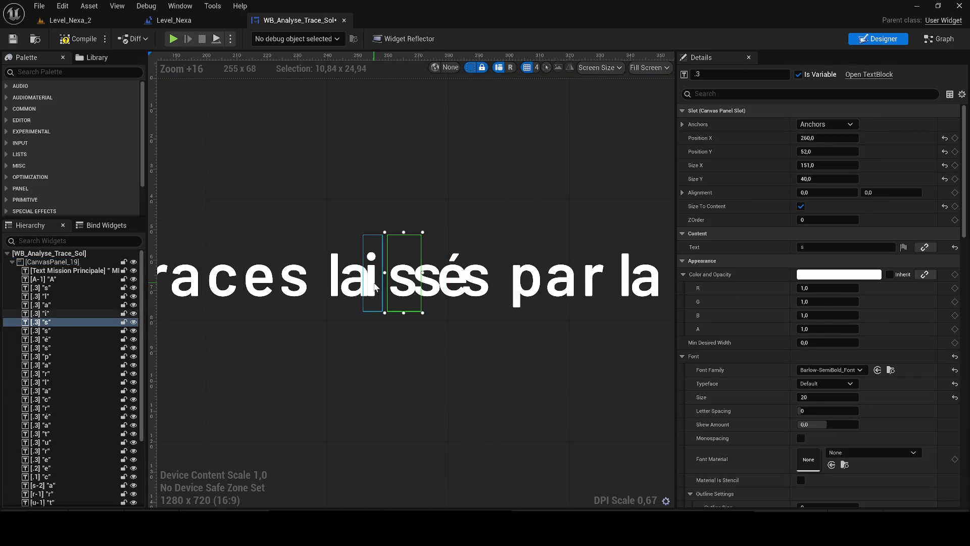
click(446, 292)
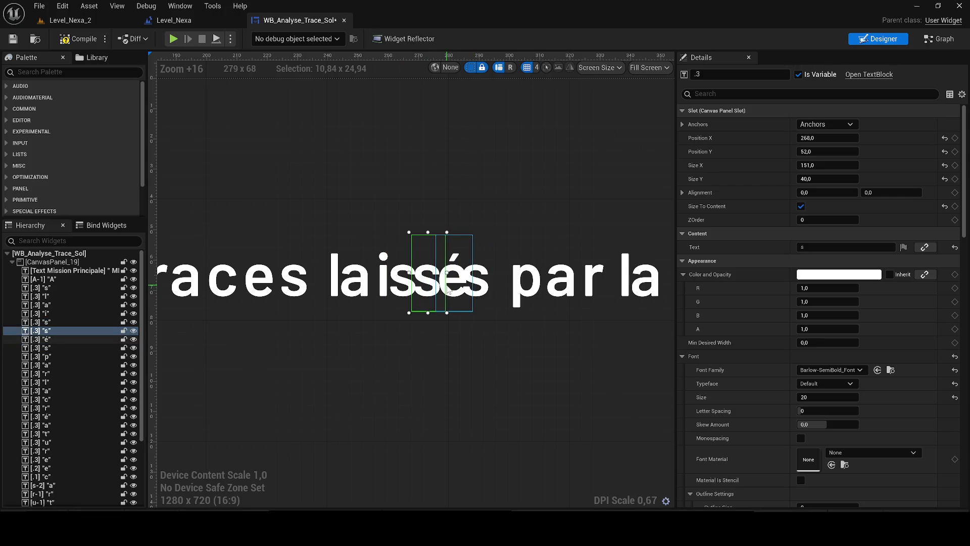
click(472, 288)
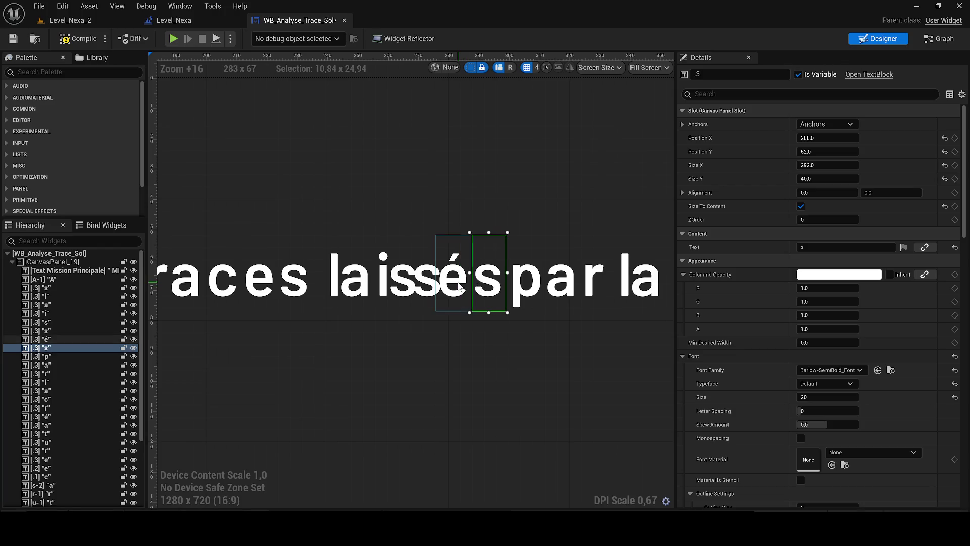
Drag a misplaced s into place to fix the letter order of 'laissés'.
click(452, 283)
click(425, 283)
mouse_move(425, 283)
mouse_down()
mouse_move(438, 283)
mouse_move(357, 289)
mouse_up()
click(423, 330)
click(411, 368)
Edit the Position X of the i in 'laissés'.
scroll(424, 362, down, 6)
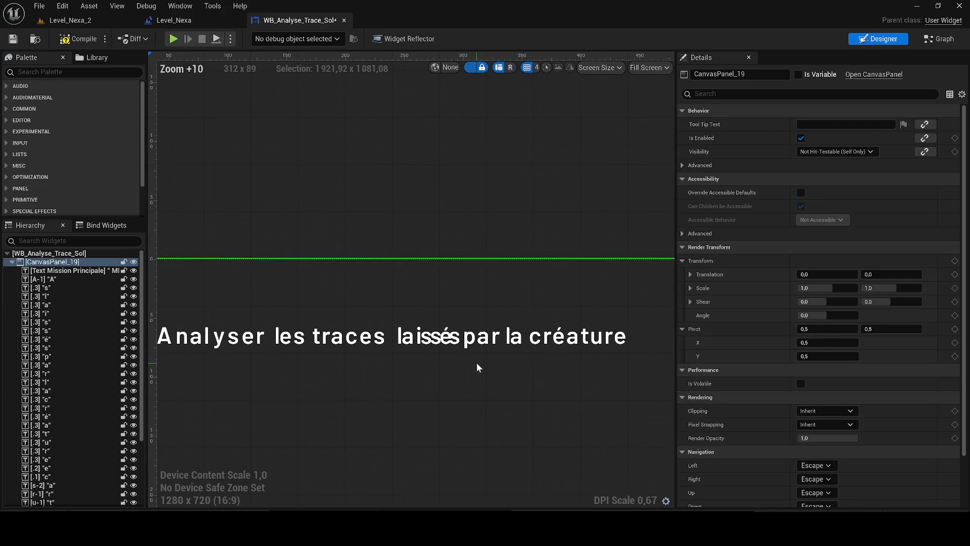
scroll(390, 361, down, 6)
scroll(456, 338, up, 7)
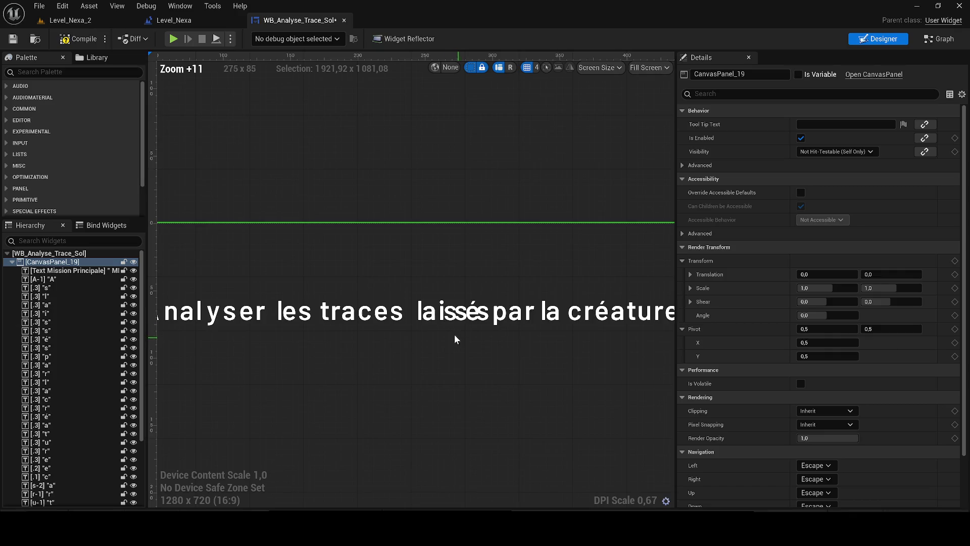
scroll(457, 337, up, 3)
click(421, 295)
scroll(421, 296, up, 3)
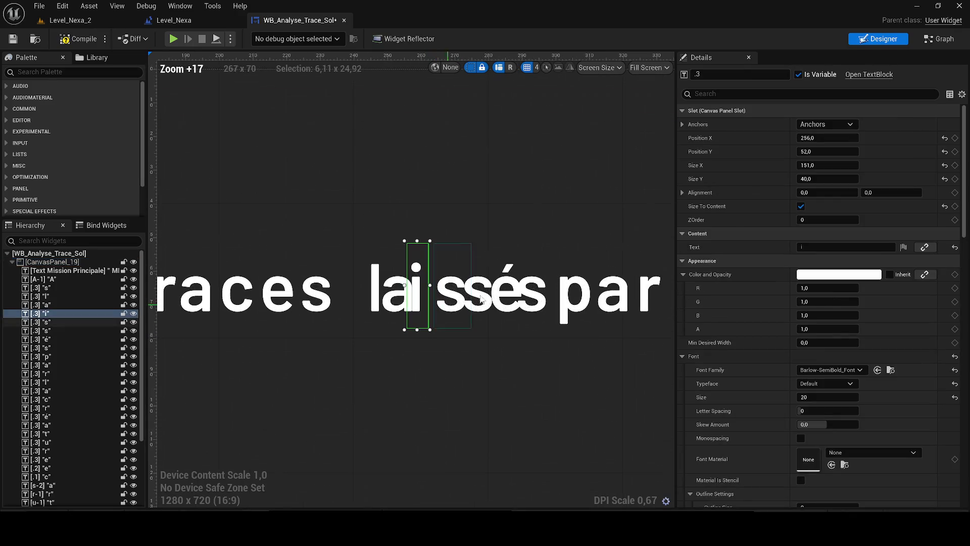
click(851, 136)
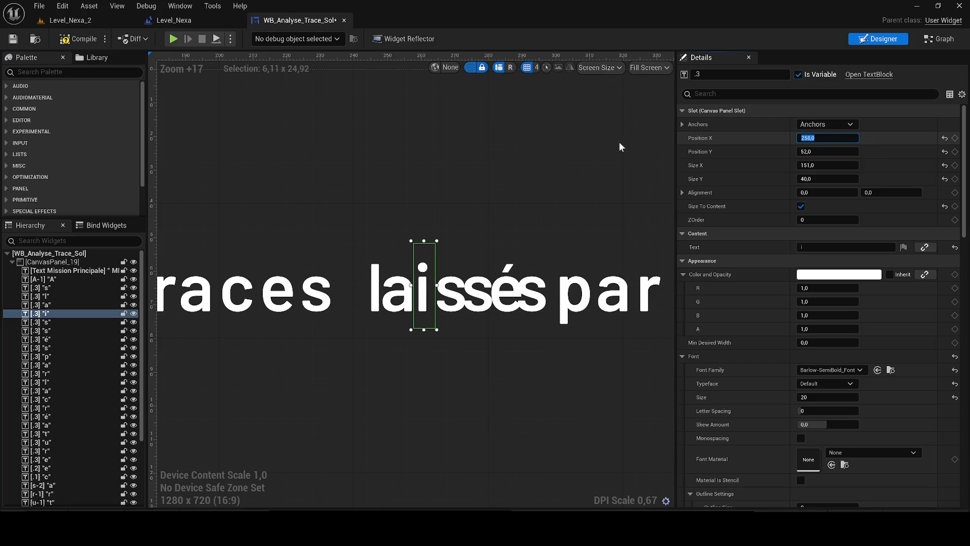
click(398, 381)
Set the first s of 'laissés' to Position X 262 and the second to 271.
click(388, 343)
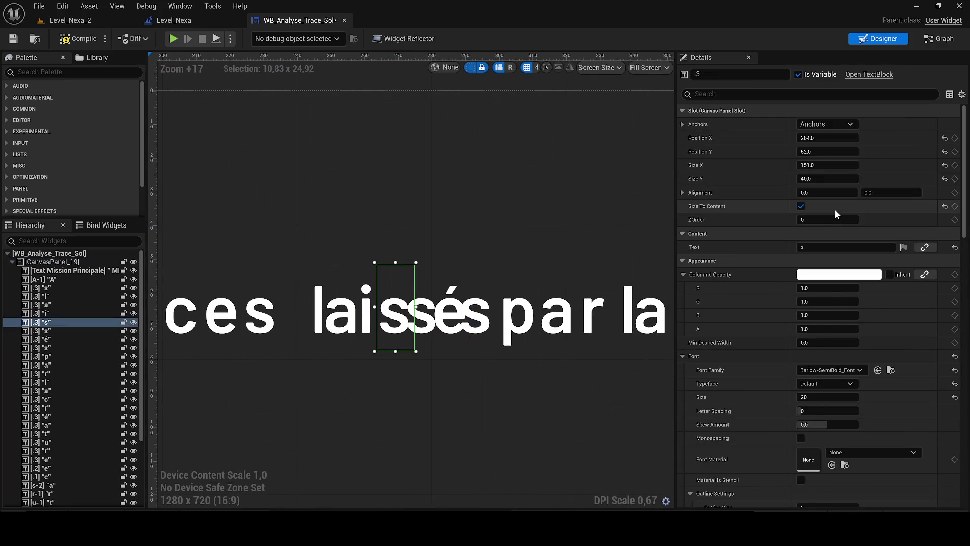
click(829, 138)
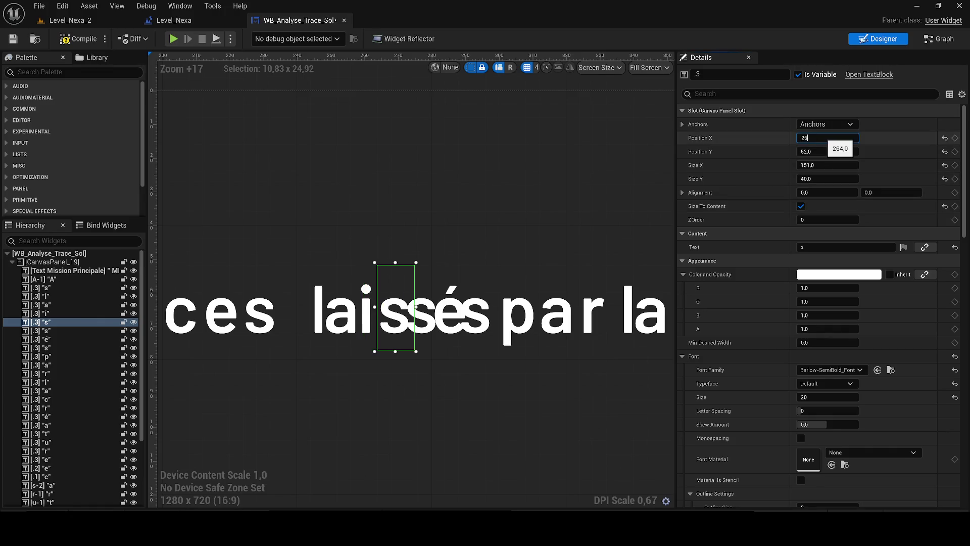
text(2)
key(Return)
click(41, 331)
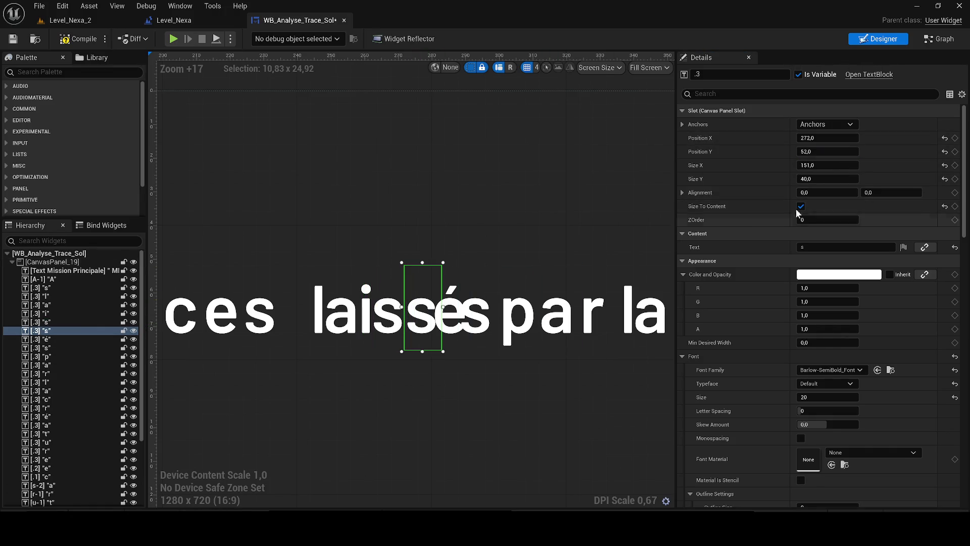
text(2)
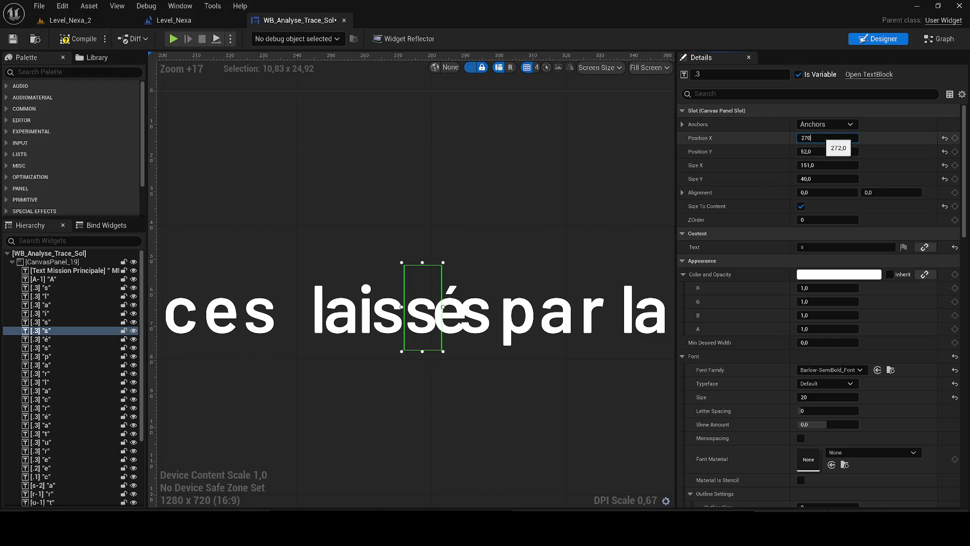
key(Return)
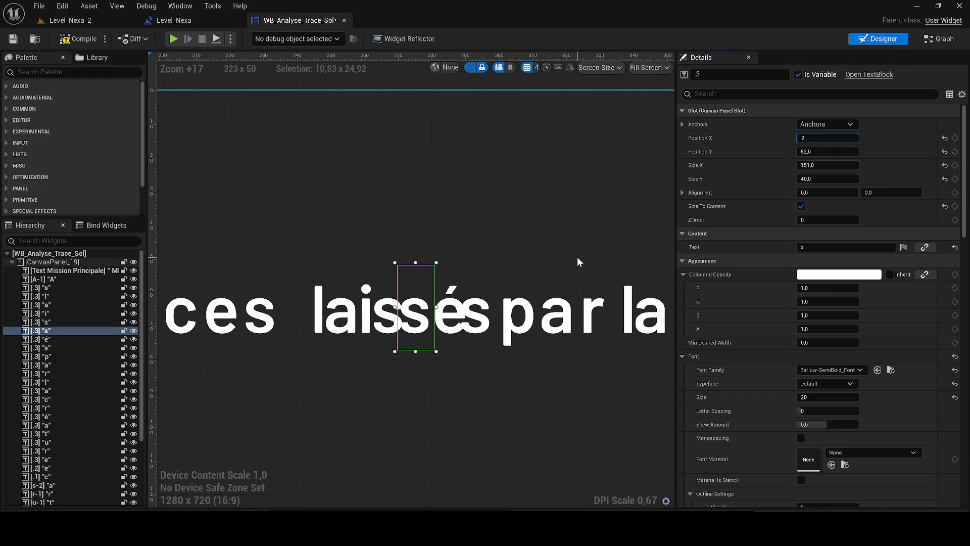
text(71,0)
key(Return)
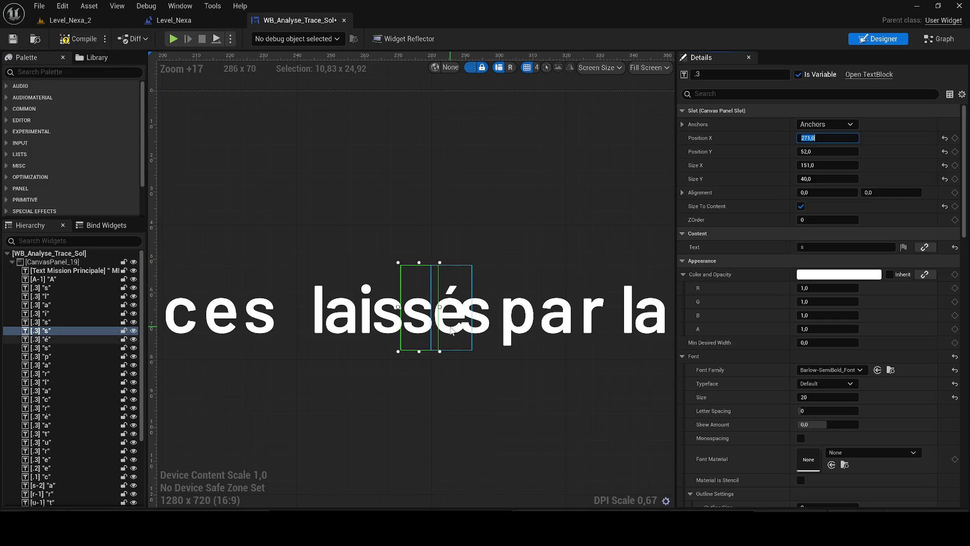
click(455, 323)
click(499, 412)
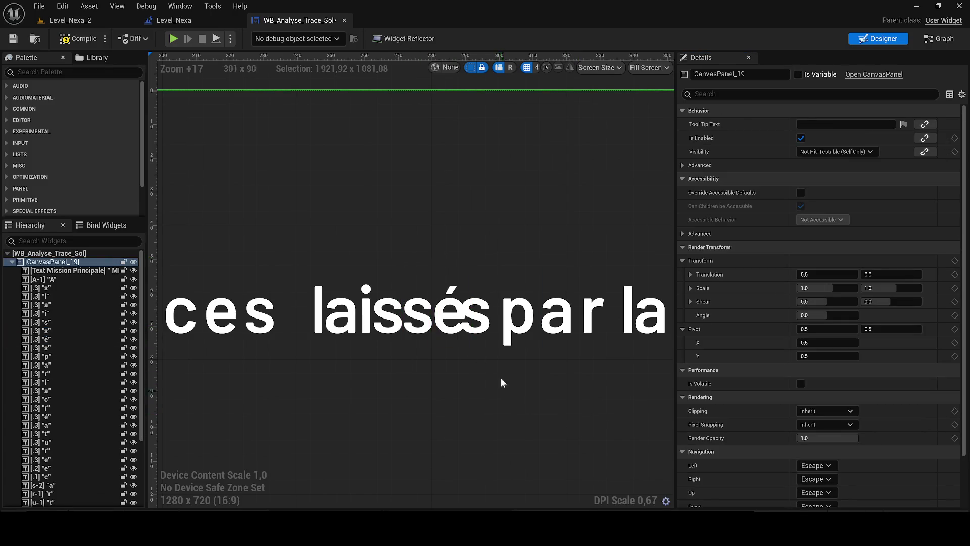
click(473, 324)
drag(581, 388, 515, 390)
key(Left)
click(832, 139)
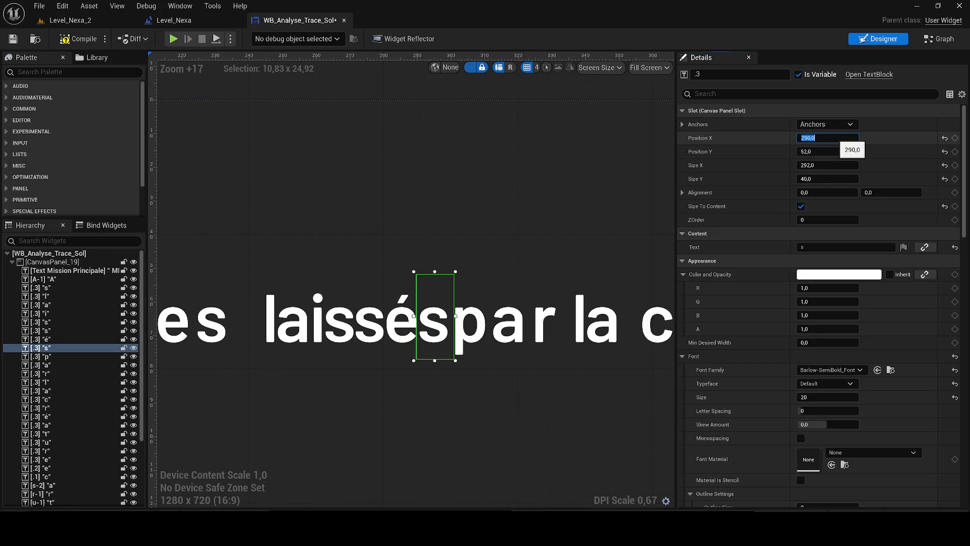
drag(549, 388, 454, 387)
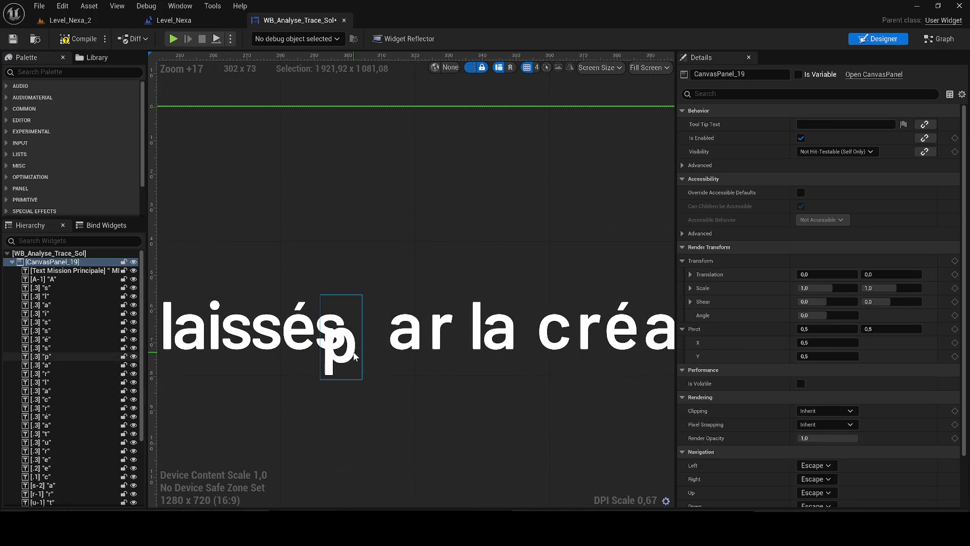
click(339, 348)
key(Right)
key(Right)
key(Right)
click(451, 343)
key(Right)
key(Right)
key(Right)
click(410, 336)
click(384, 323)
key(Right)
key(Right)
key(Right)
click(465, 377)
click(453, 345)
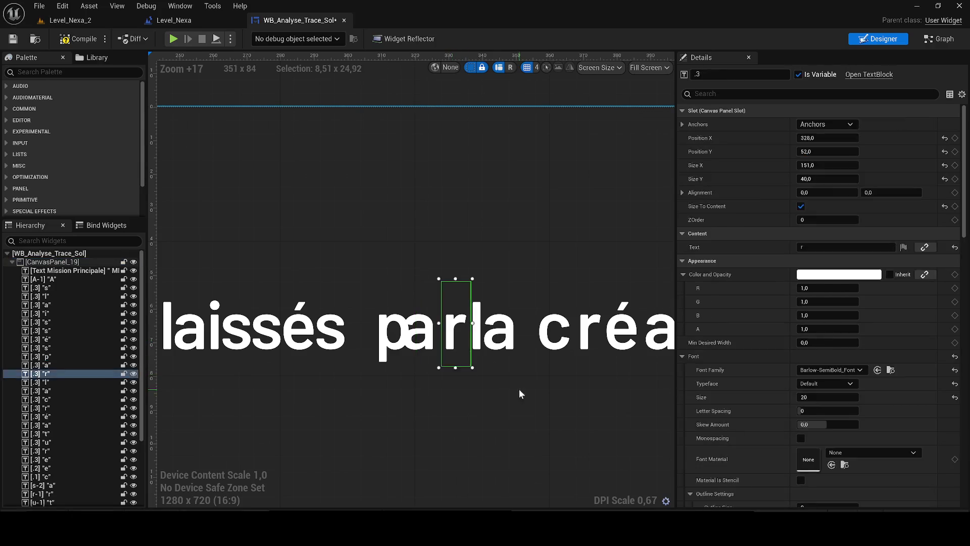
drag(519, 389, 414, 385)
scroll(414, 386, down, 4)
scroll(479, 363, up, 3)
click(479, 363)
key(Right)
key(Right)
key(Right)
click(448, 348)
key(Right)
key(Right)
key(Right)
click(488, 413)
scroll(493, 407, down, 3)
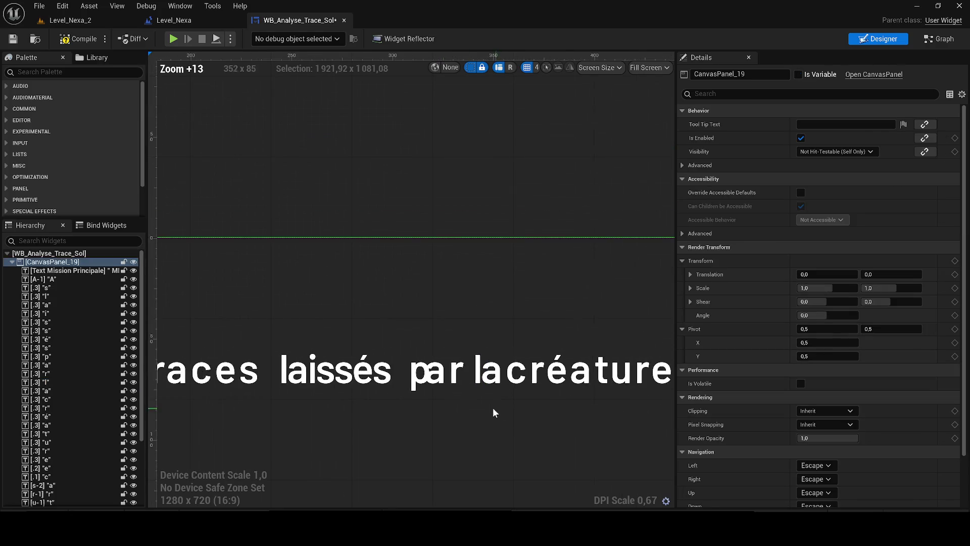
scroll(455, 389, up, 2)
click(415, 380)
click(436, 410)
click(439, 377)
scroll(449, 369, up, 3)
click(449, 371)
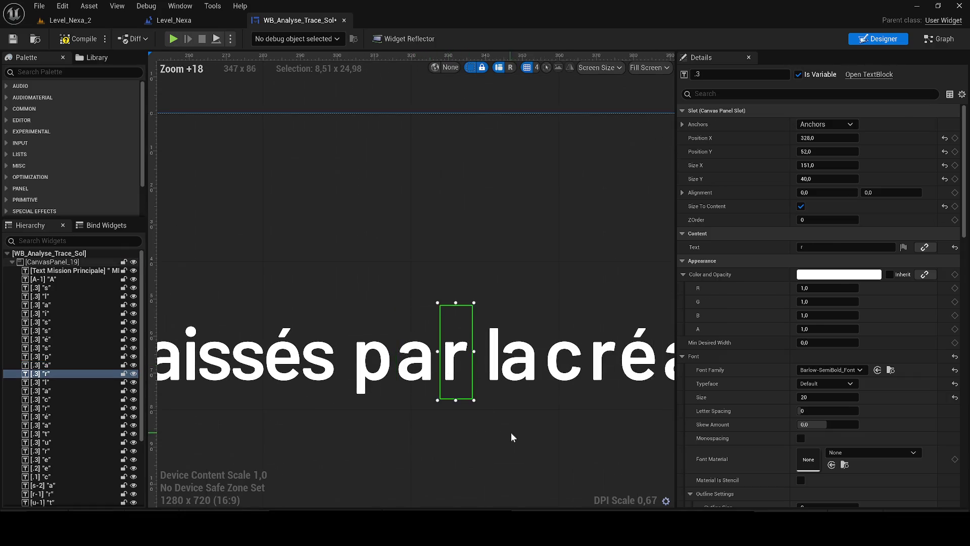
click(512, 434)
scroll(512, 430, down, 8)
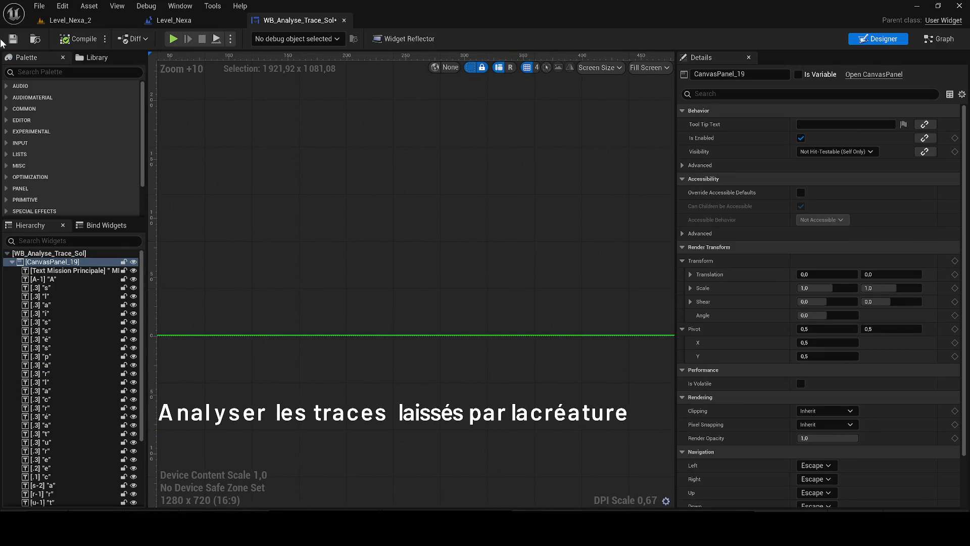
scroll(537, 298, down, 5)
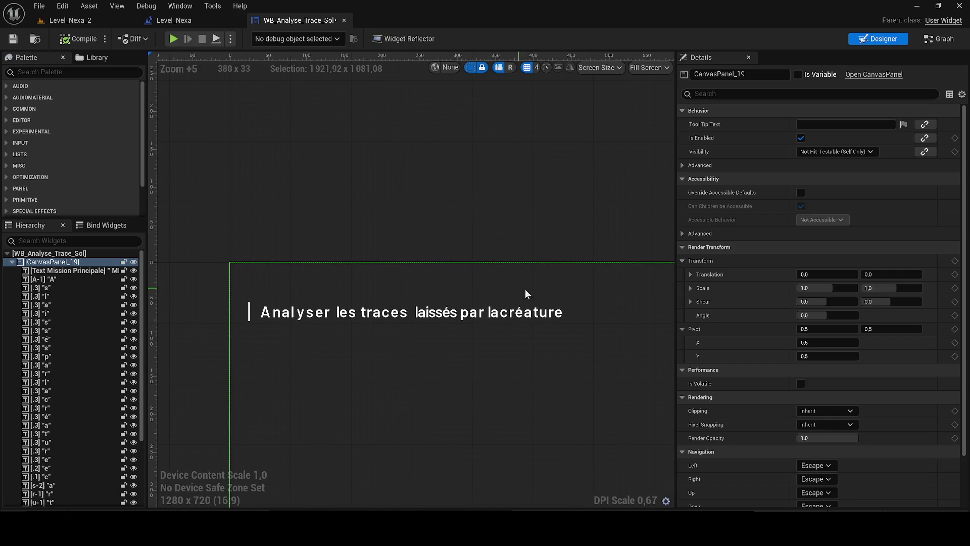
Select all eight letters of 'créature' on the canvas and nudge them one step right.
scroll(574, 314, up, 5)
click(481, 310)
ctrl+click(497, 308)
ctrl+click(508, 309)
ctrl+click(522, 308)
ctrl+click(546, 308)
ctrl+click(536, 308)
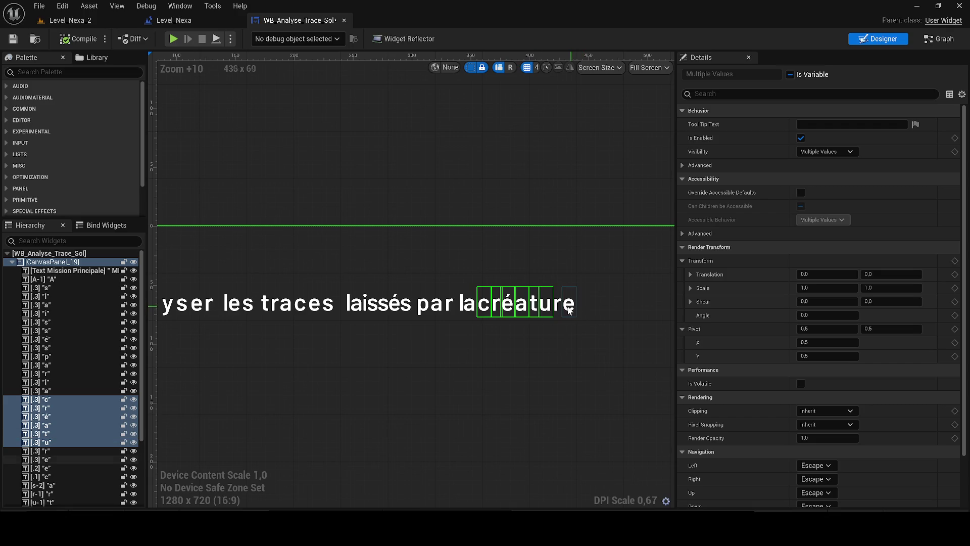
ctrl+click(568, 308)
ctrl+click(558, 308)
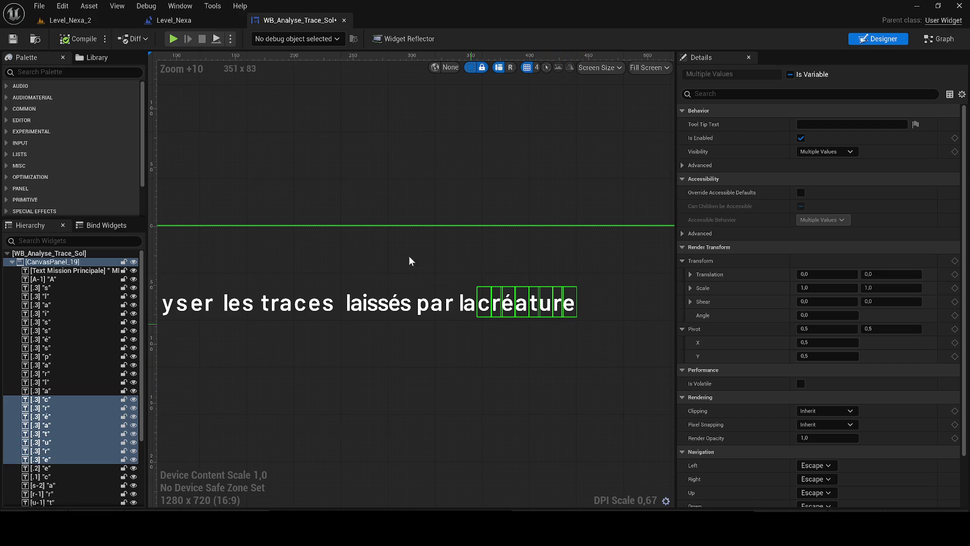
key(Right)
Clear the letter selection, then compile and save the widget blueprint.
click(336, 192)
click(78, 39)
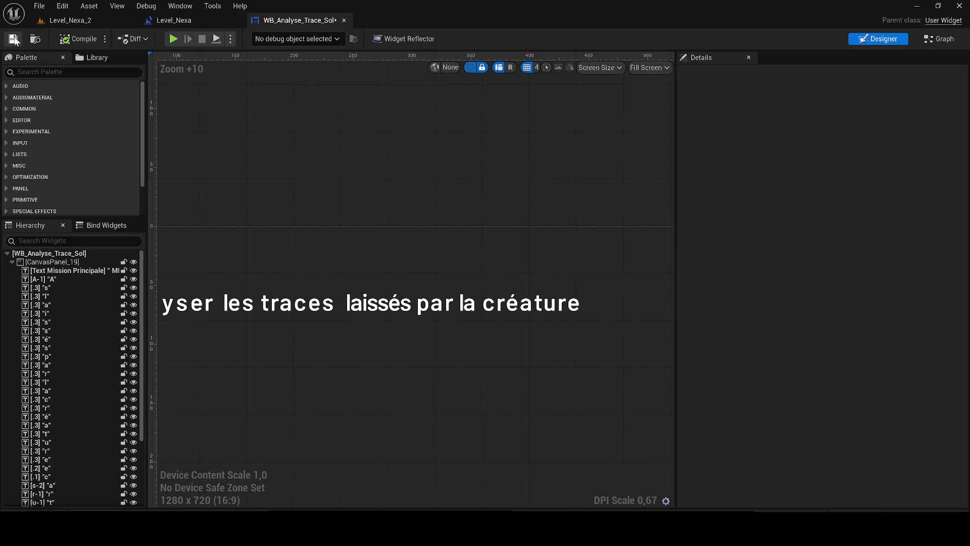
click(13, 39)
scroll(425, 208, down, 7)
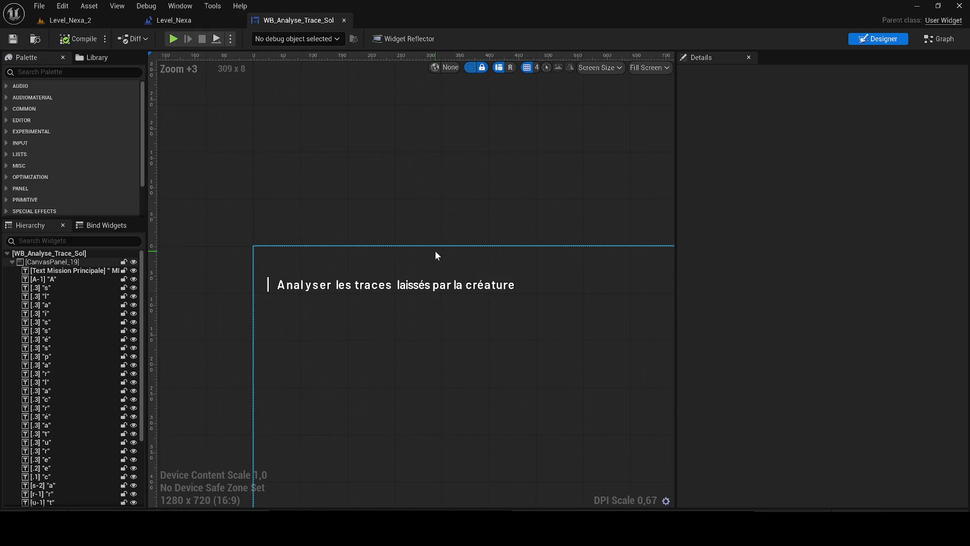
Search 'cg trader' in a new Chrome tab, open the CGTrader site, then close Chrome.
key(alt+Tab)
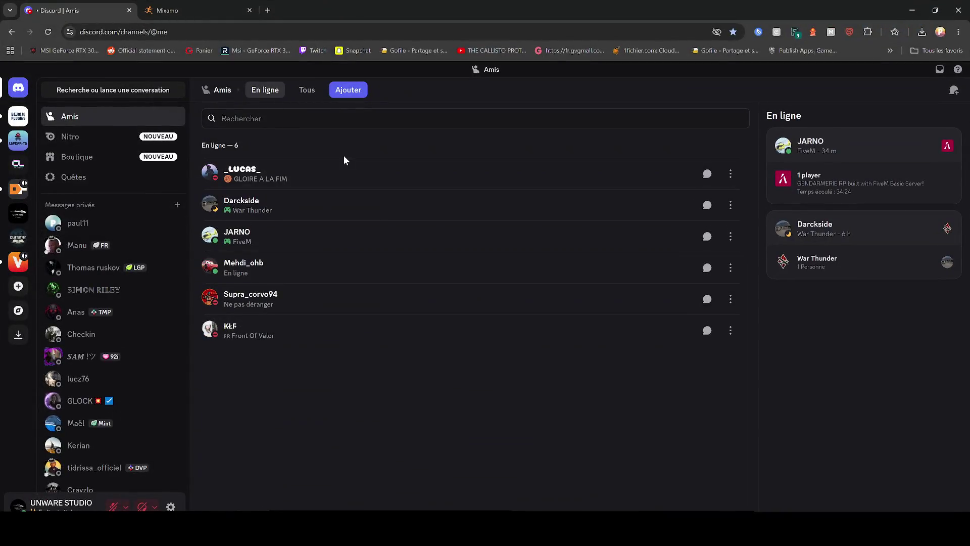
click(268, 10)
text(cg trader)
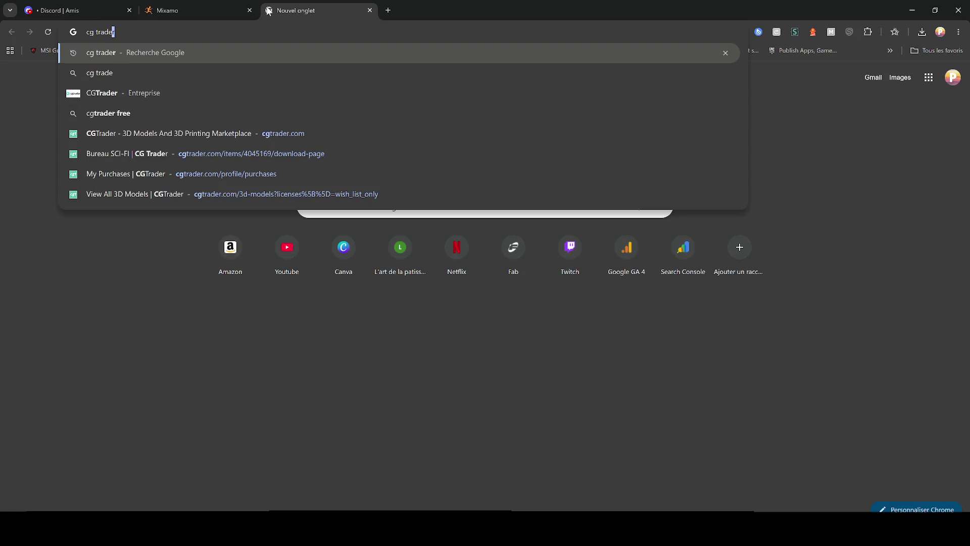
key(Return)
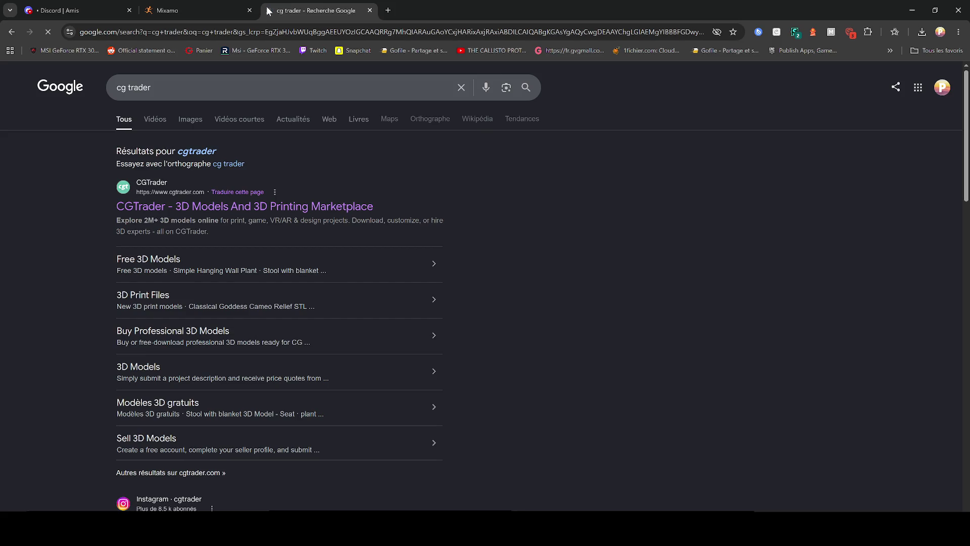
click(175, 206)
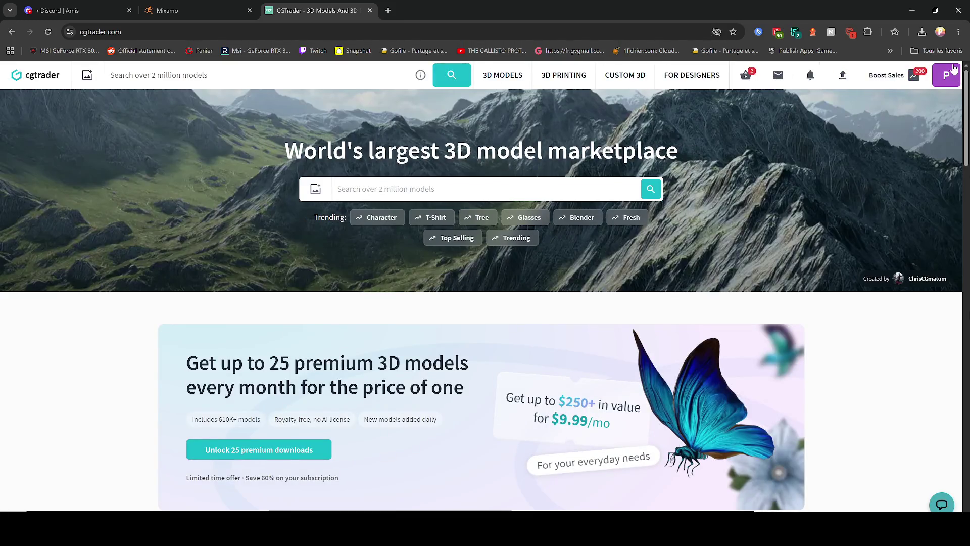
click(958, 10)
key(super+e)
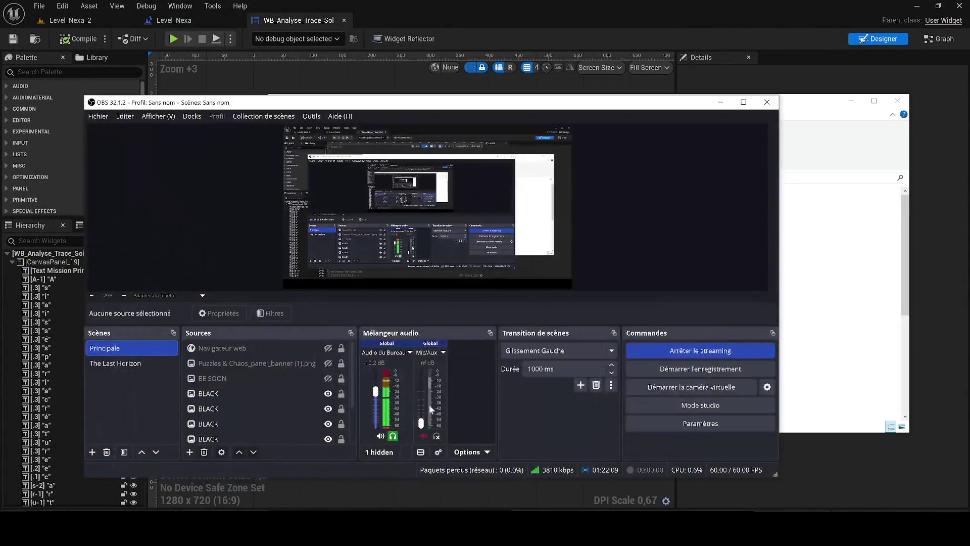
Return to the Level_Nexa_2 level editor in Unreal Engine.
click(117, 365)
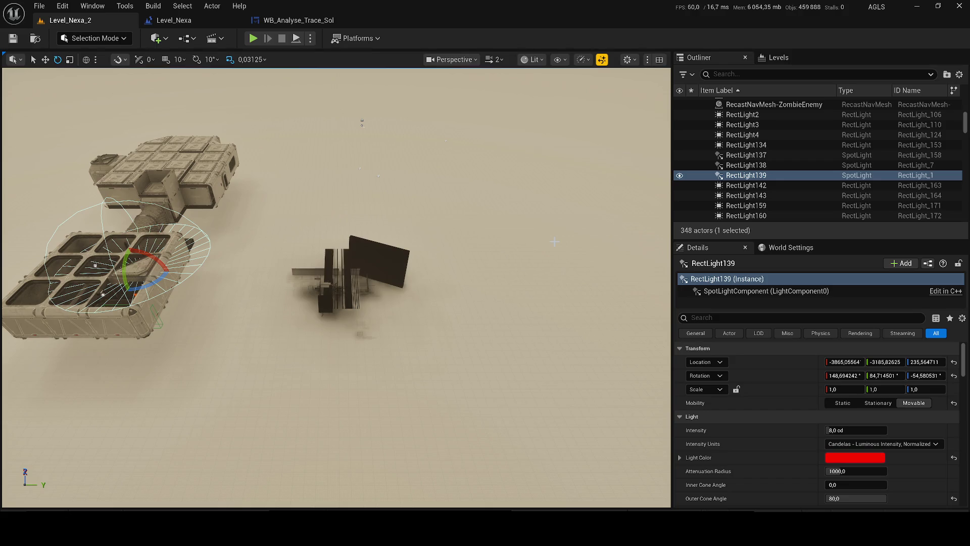
Select the Alien_Tendrils_Scene_AssetKit mesh and fly the camera over the tendril-covered floor.
drag(326, 289, 386, 312)
click(386, 312)
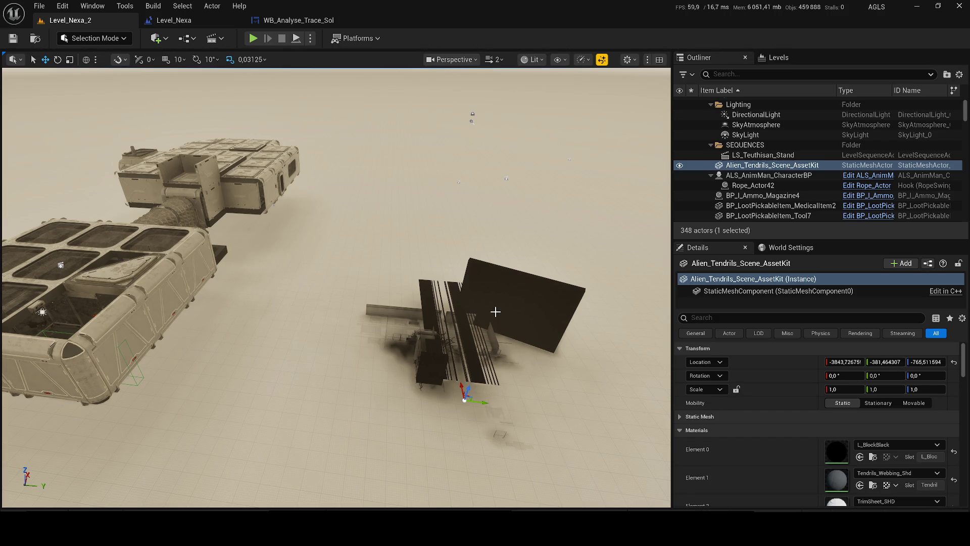
scroll(497, 313, down, 3)
key(w)
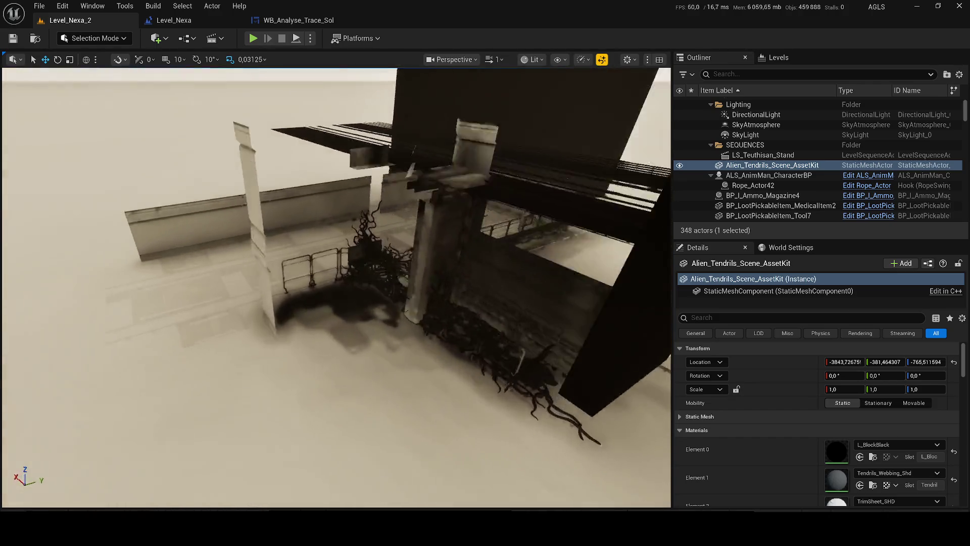
scroll(336, 287, down, 1)
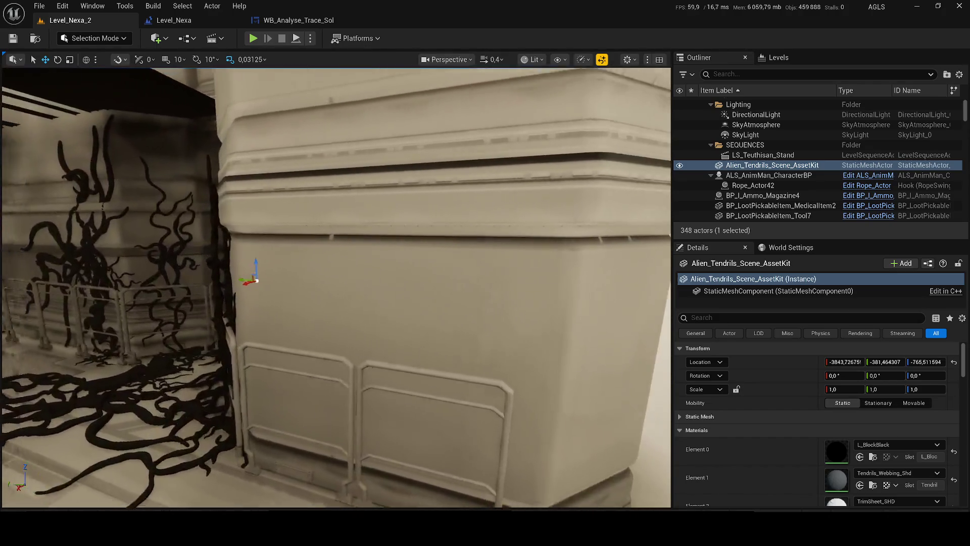
scroll(336, 287, down, 2)
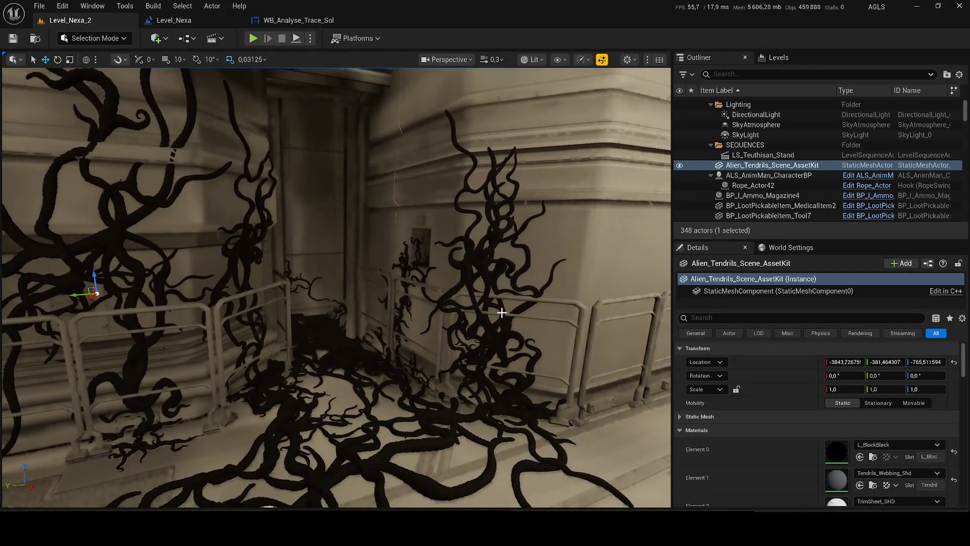
key(w)
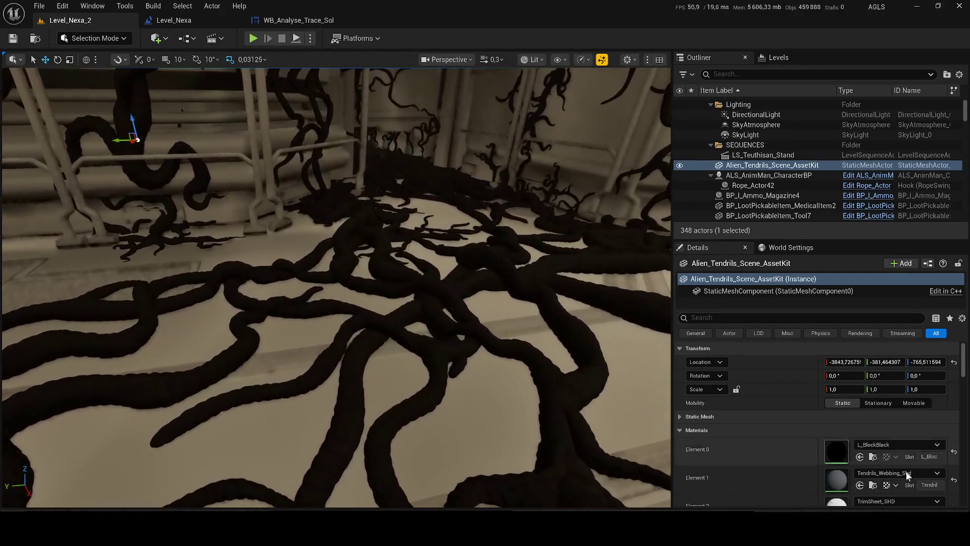
Set the tendril mesh's Element 0 material to LaserPointerMaterial.
click(895, 445)
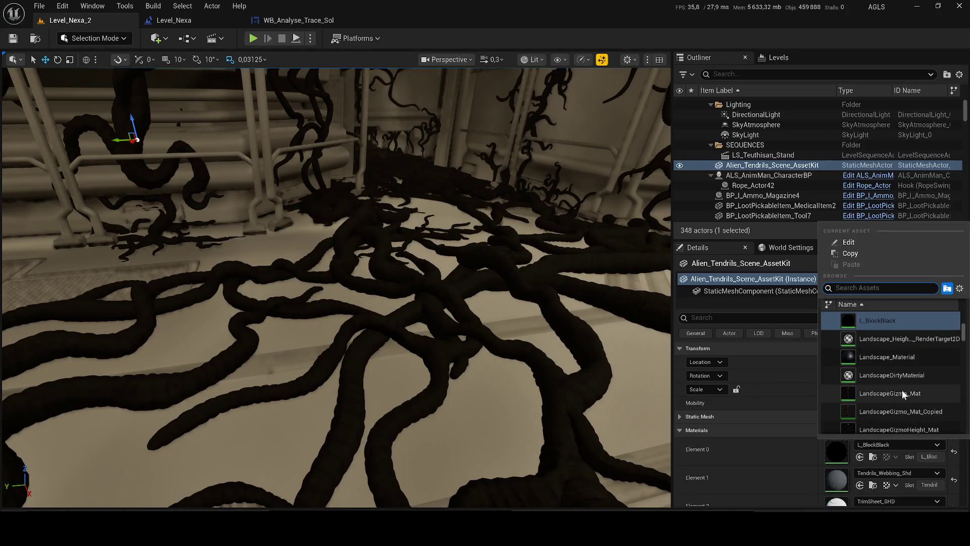
click(620, 302)
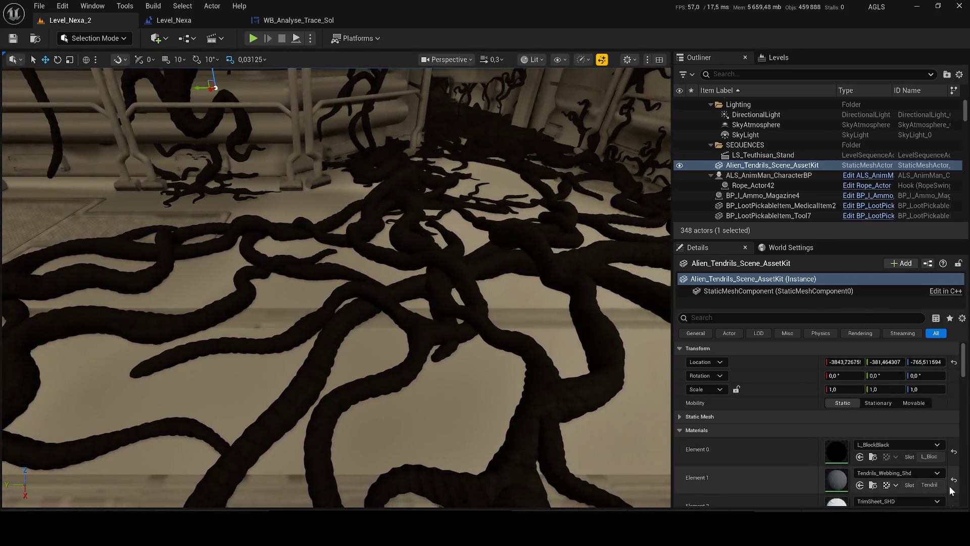
scroll(913, 460, down, 3)
scroll(913, 460, up, 2)
click(896, 411)
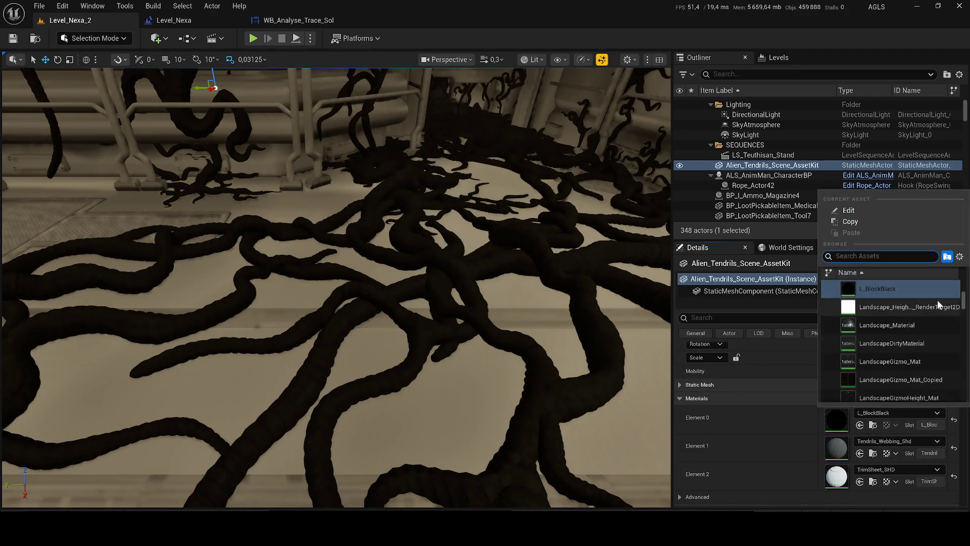
click(908, 372)
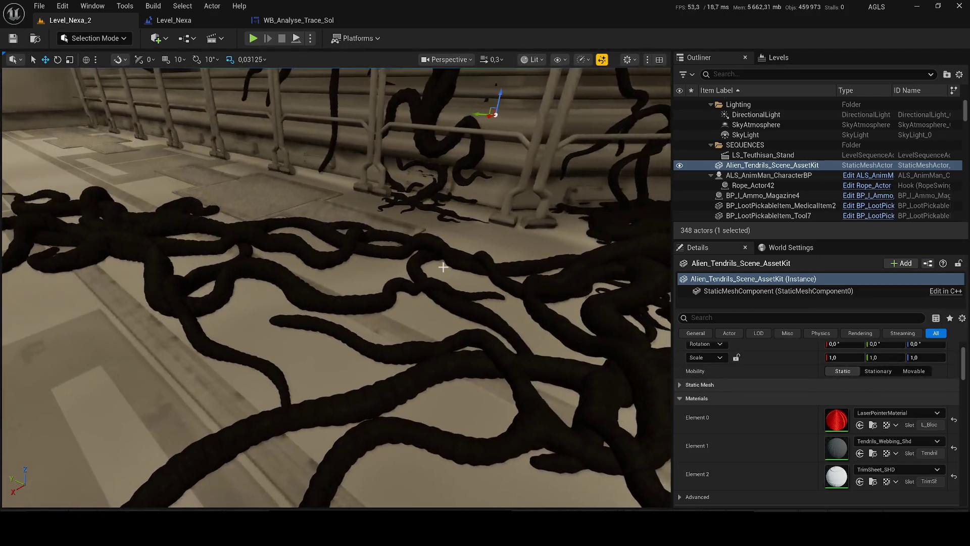
Undo and redo the change, browse to LaserPointerMaterial's folder, and drag TranslucentHoverMaterial into the scene.
scroll(426, 268, up, 2)
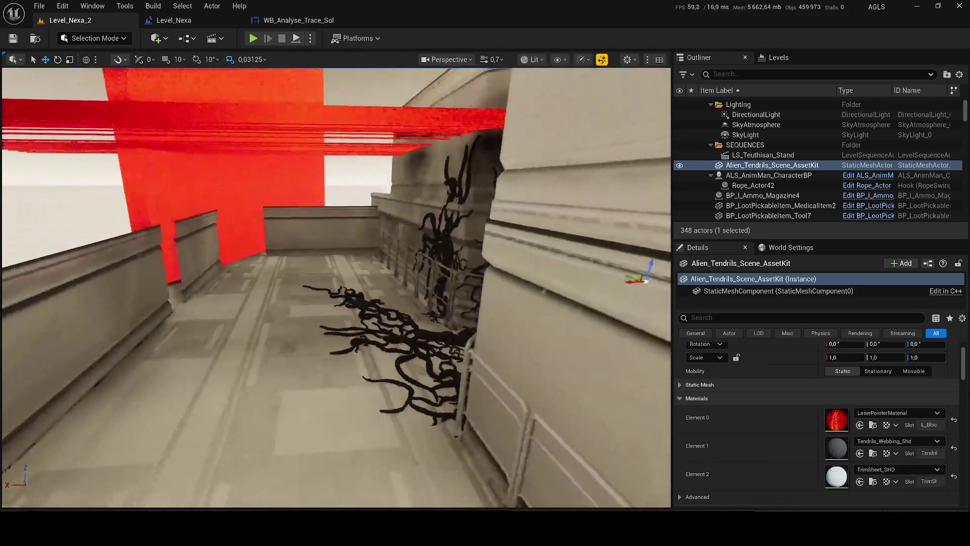
key(ctrl+z)
key(ctrl+z)
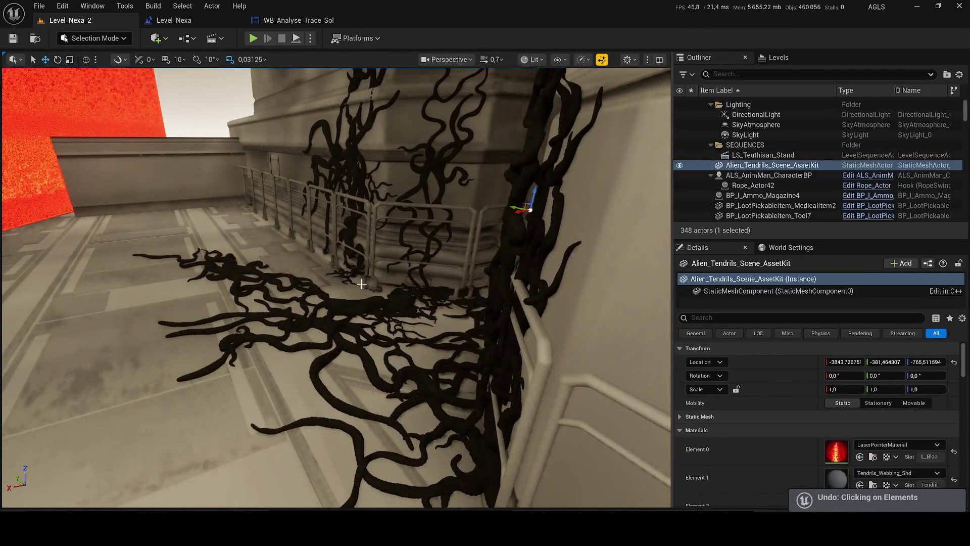
key(ctrl+y)
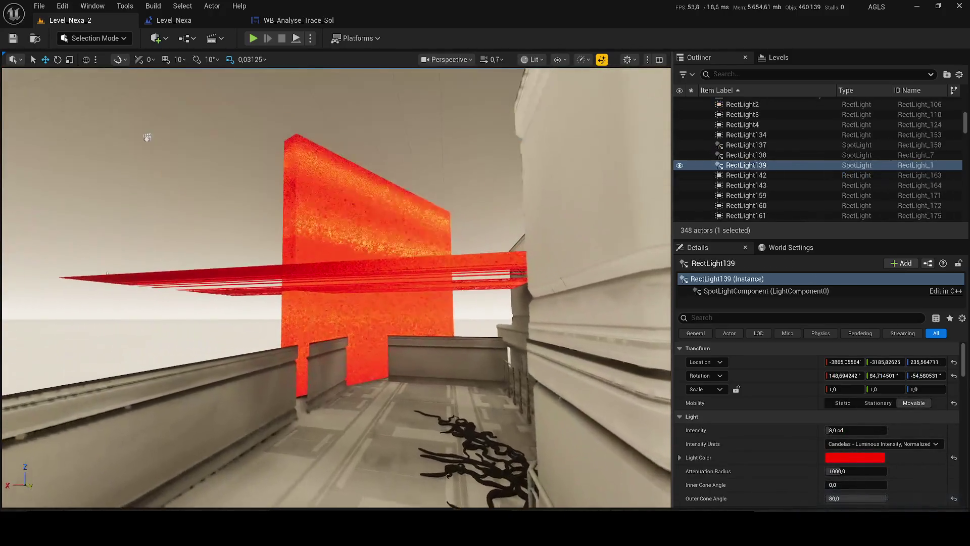
key(ctrl+z)
click(873, 456)
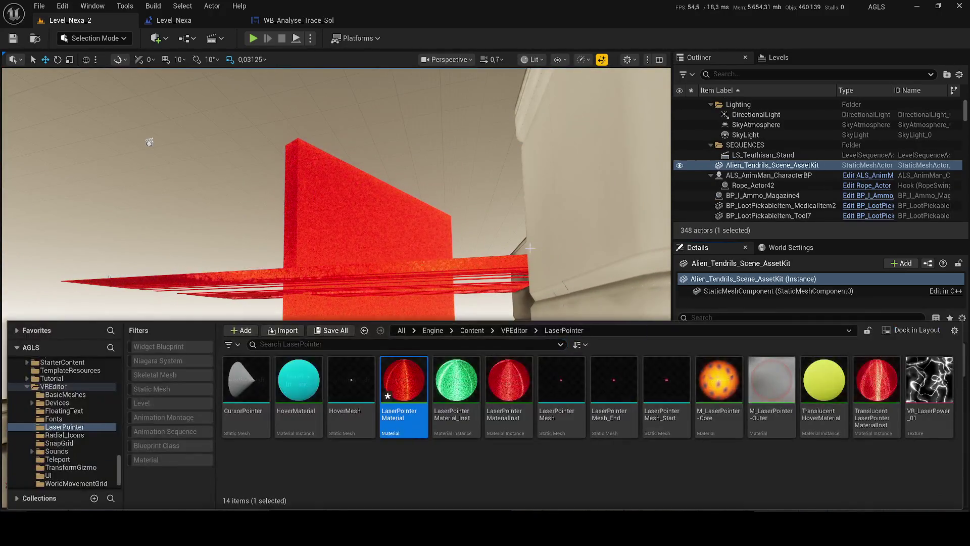
scroll(892, 464, down, 3)
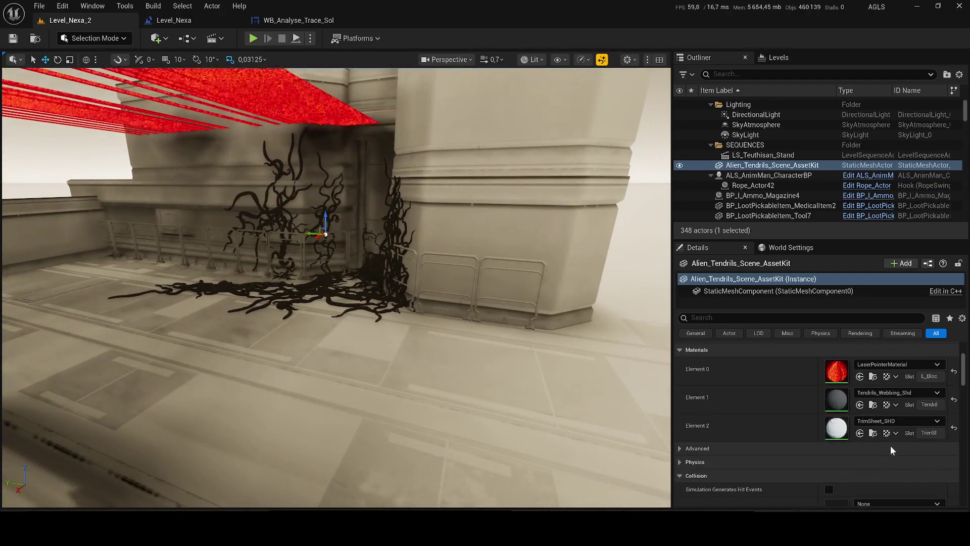
click(873, 439)
drag(824, 381, 363, 283)
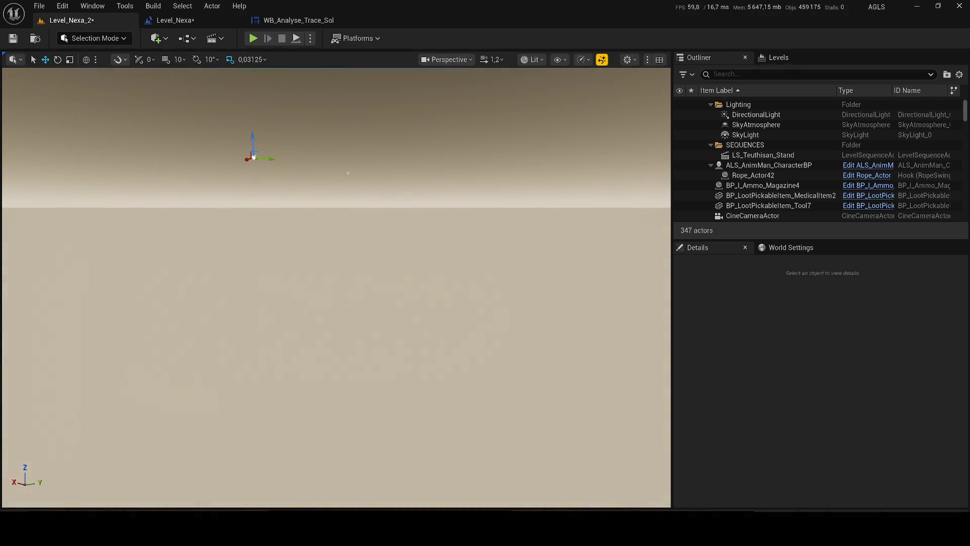
Clear the Outliner search filter and save all modified levels.
scroll(447, 317, up, 2)
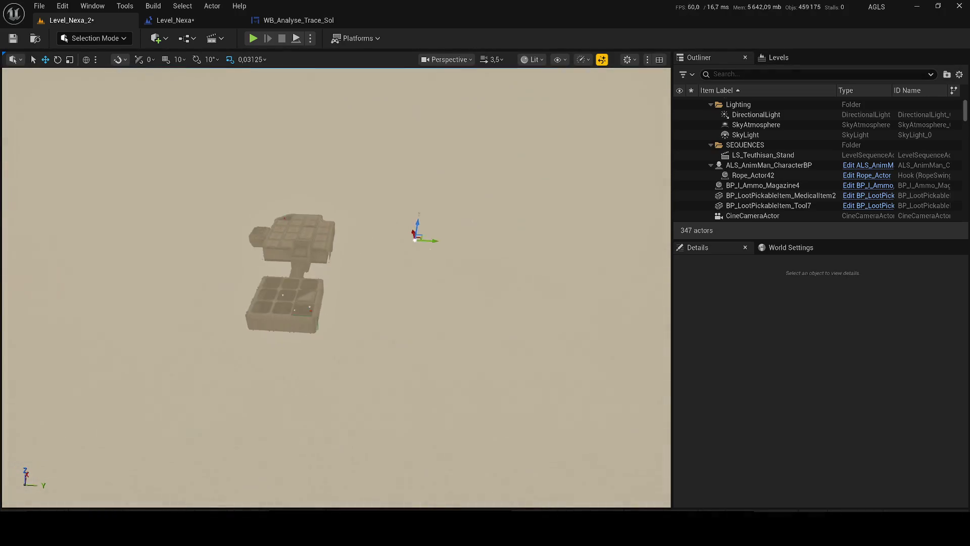
click(728, 74)
text(m)
key(BackSpace)
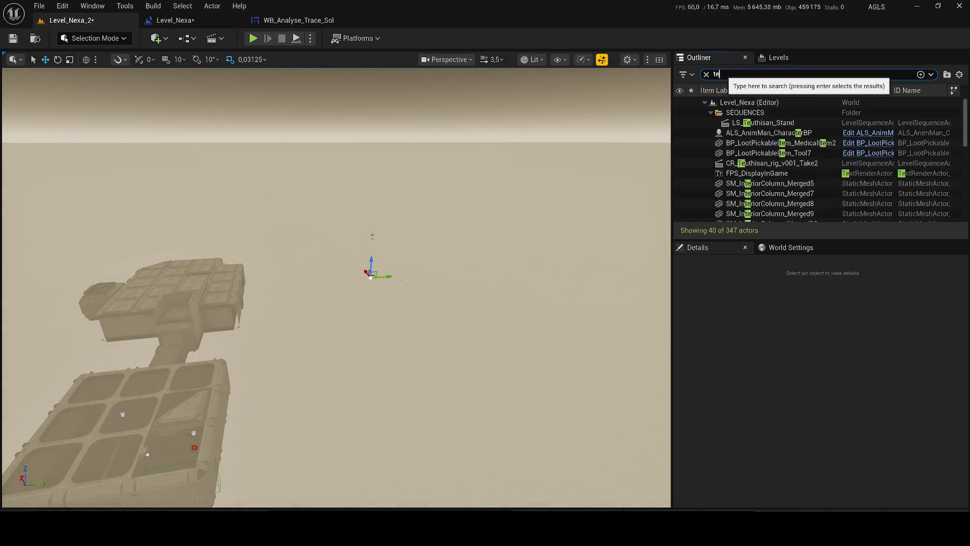
key(ctrl+s)
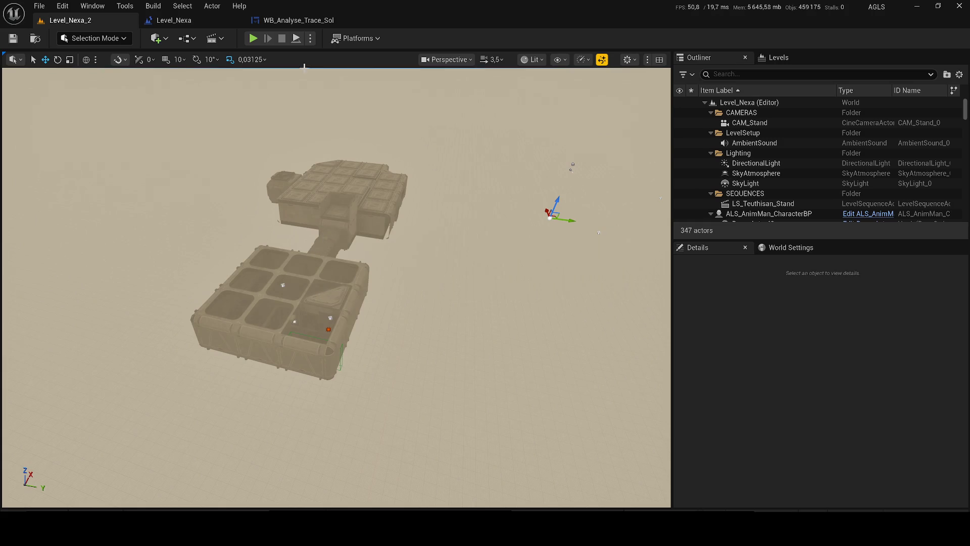
Run a Play In Editor test of the level and stop it.
key(alt+p)
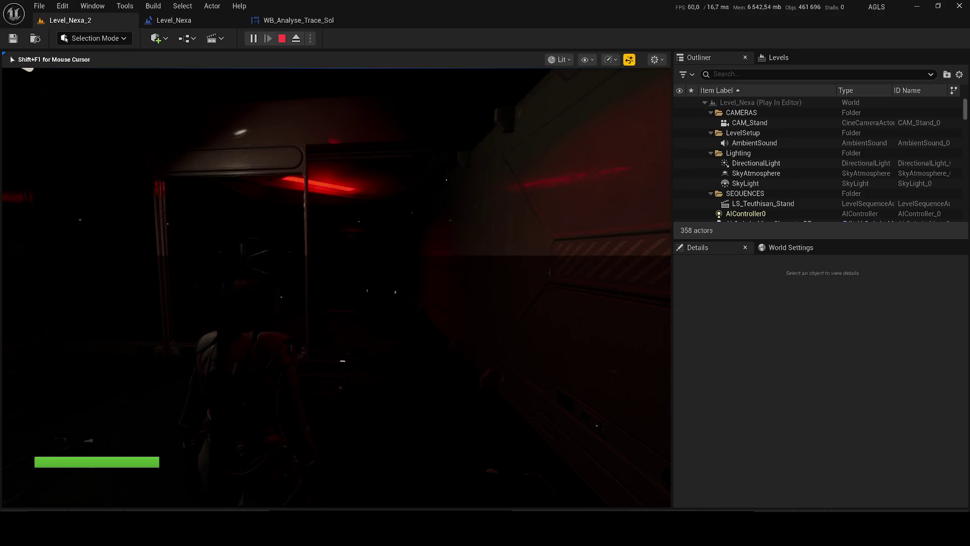
key(Escape)
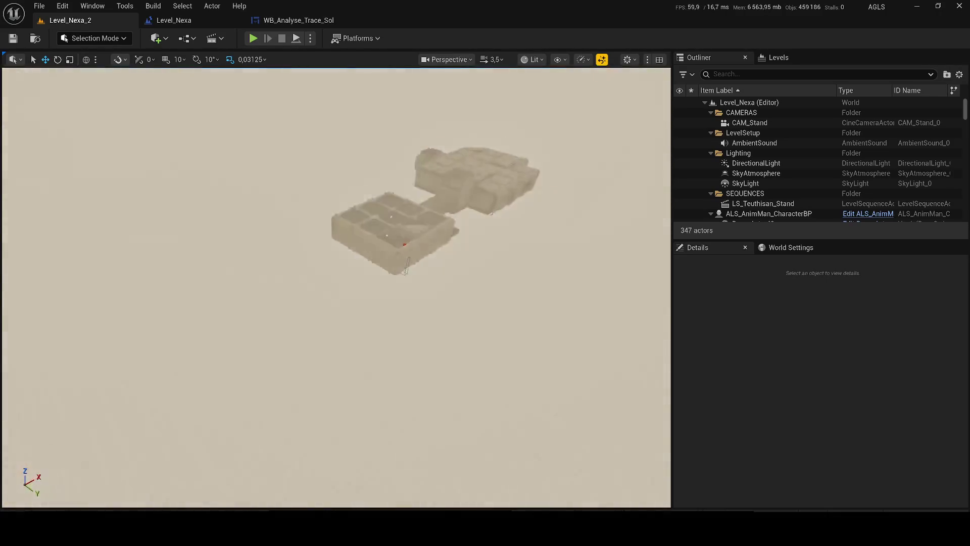
scroll(336, 287, down, 1)
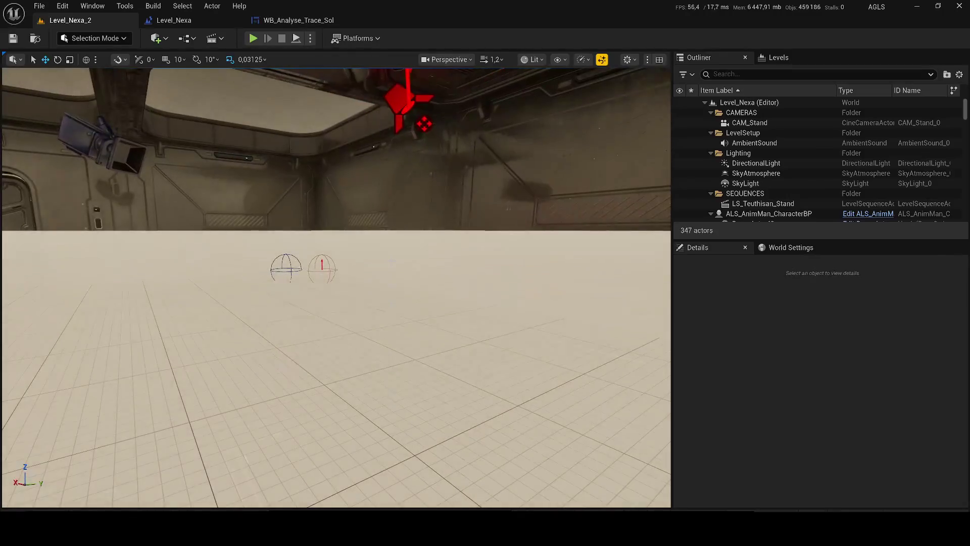
Select the modular wall and Plane4, frame the view on Plane4, then clear the selection.
click(470, 283)
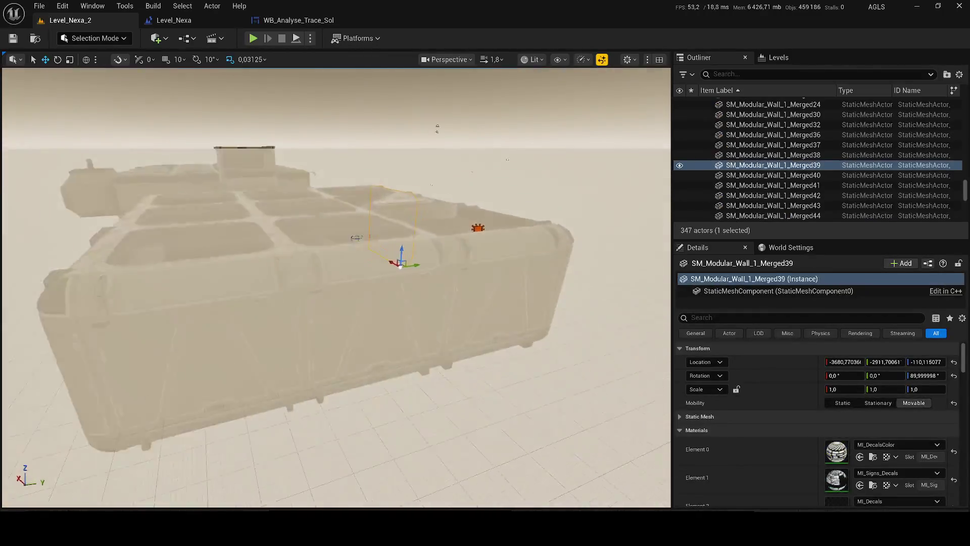
click(566, 293)
key(f)
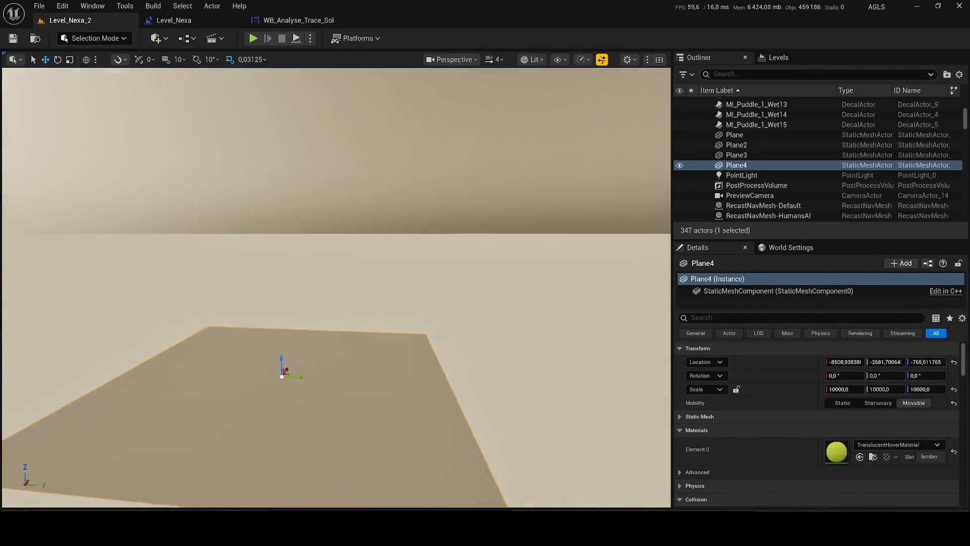
click(528, 318)
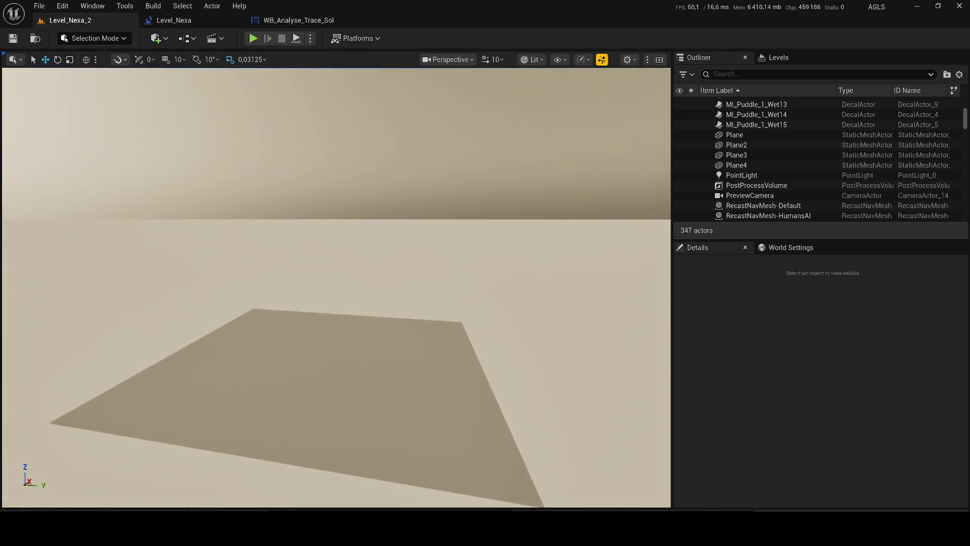
Search for Alien_Tendrils in Engine Content and the Outliner, then briefly test-play the level.
key(ctrl+space)
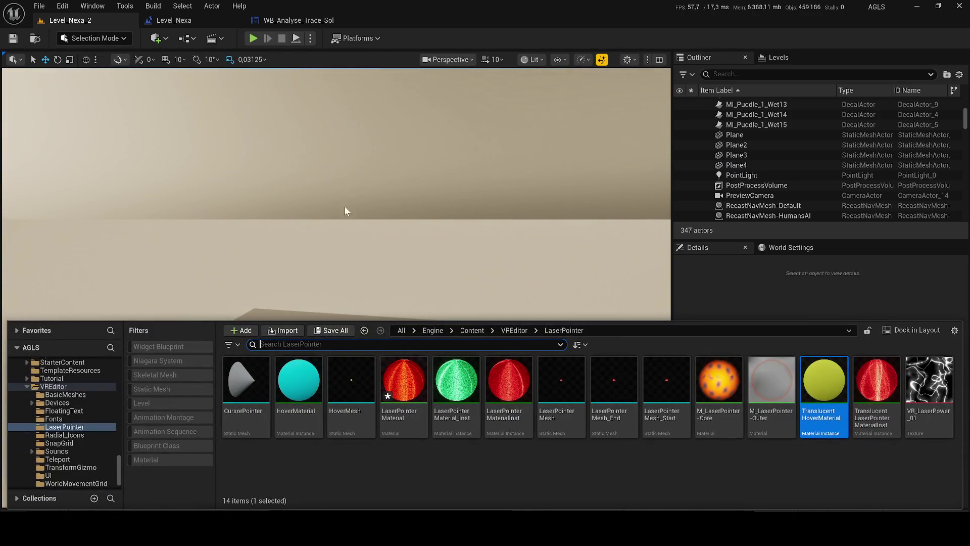
click(493, 455)
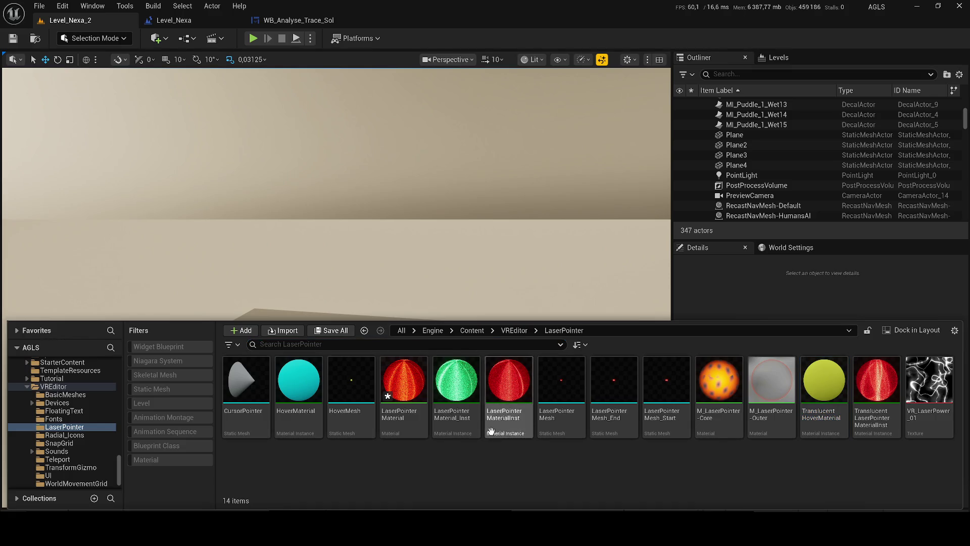
click(485, 331)
click(335, 345)
text(Alien_Tendrils)
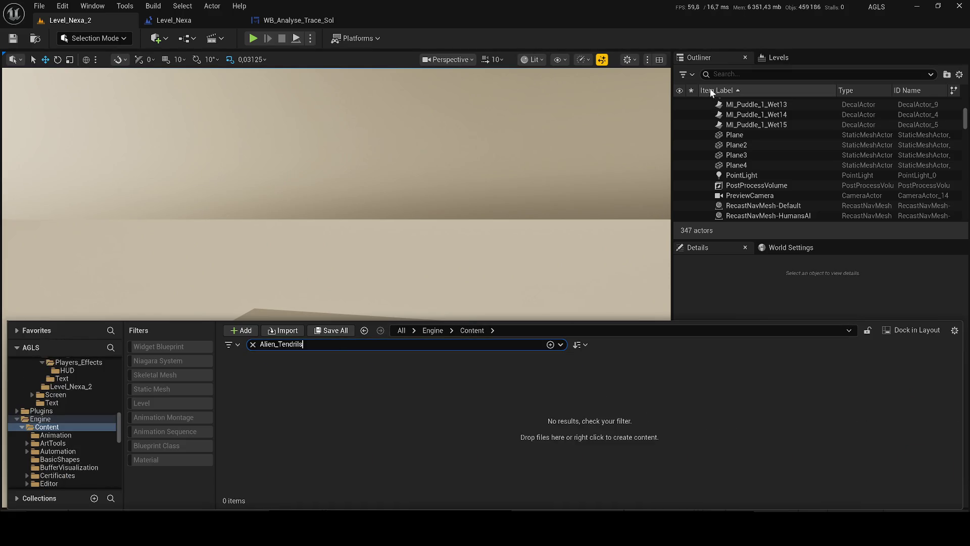
click(774, 74)
text(Alien_Tendrils)
key(BackSpace)
key(BackSpace)
key(BackSpace)
key(BackSpace)
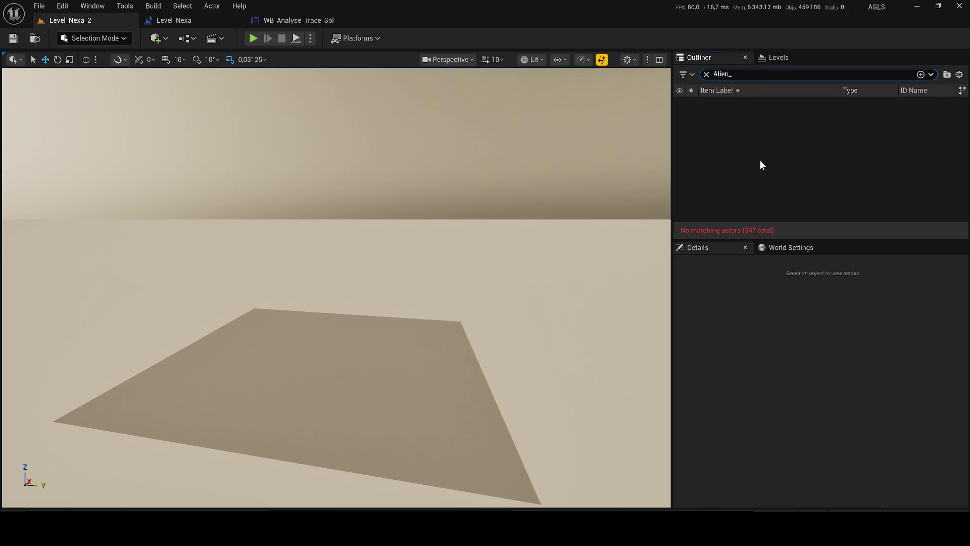
key(alt+p)
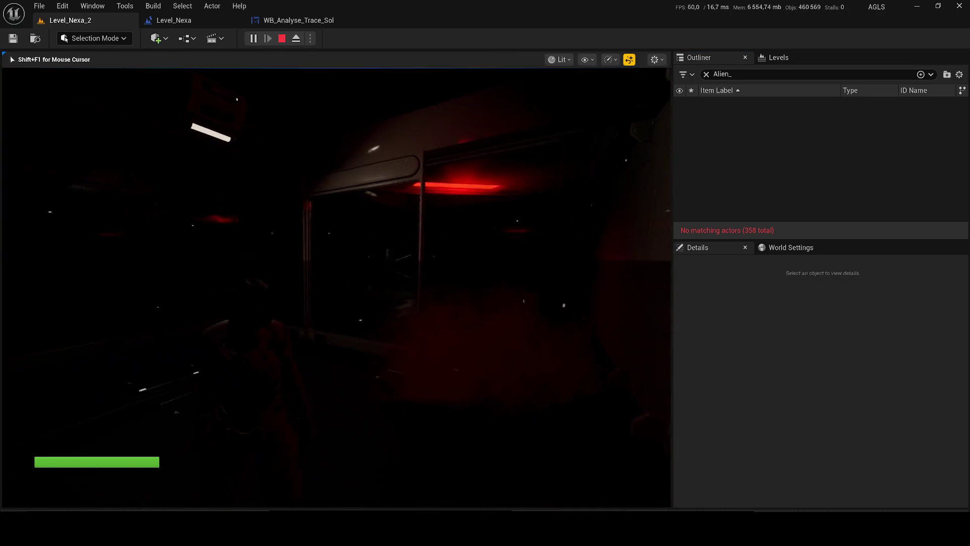
key(Escape)
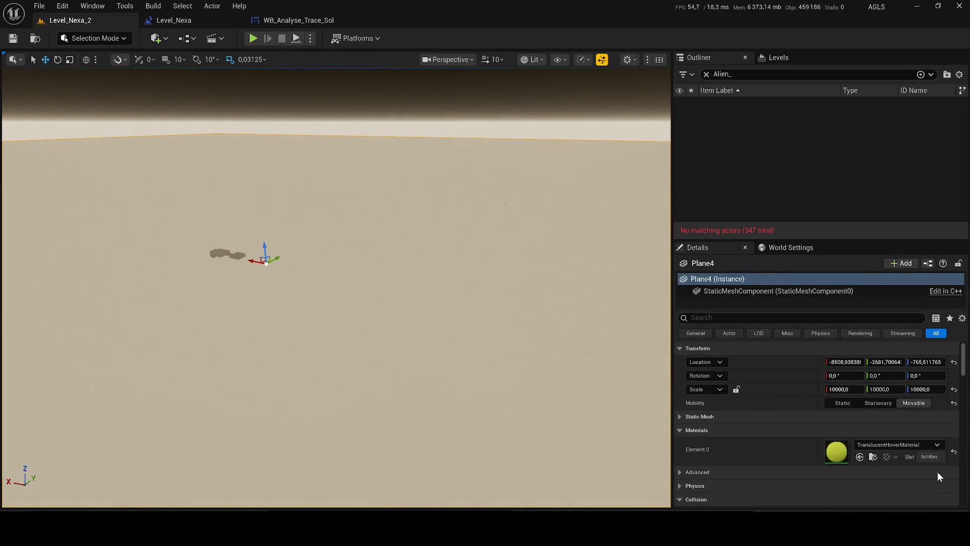
Undo to an empty selection, revert Plane4 to its grid material, save, and test-play.
key(ctrl+z)
key(ctrl+z)
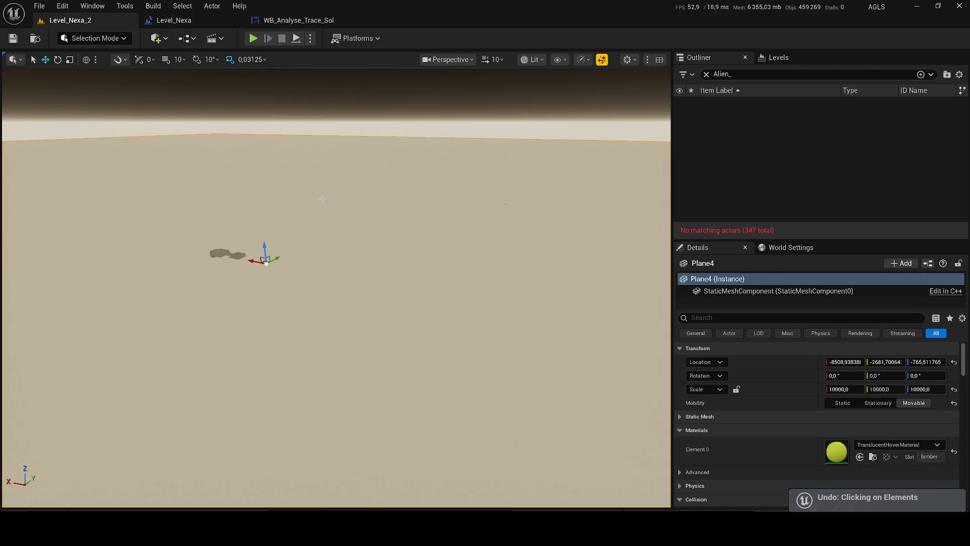
key(ctrl+z)
key(ctrl+z)
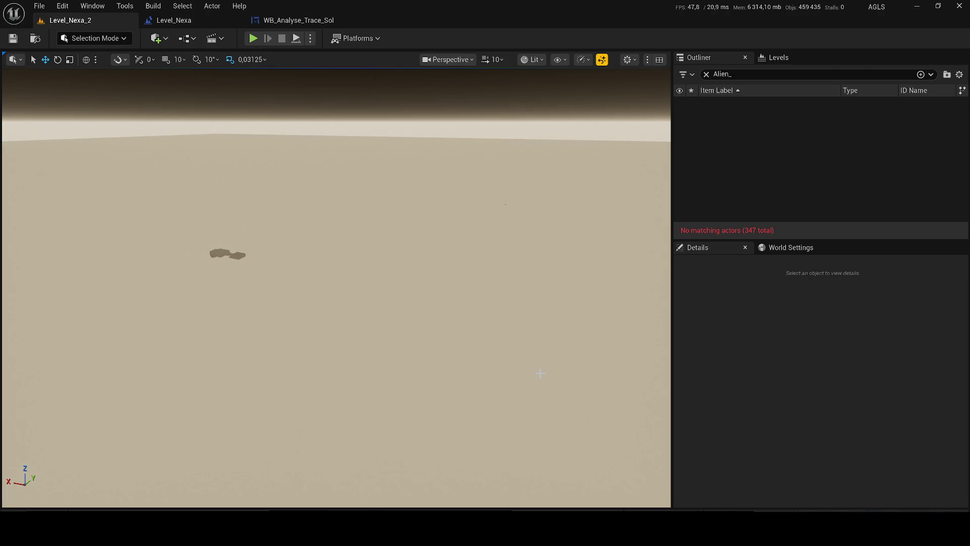
key(ctrl+z)
key(ctrl+z)
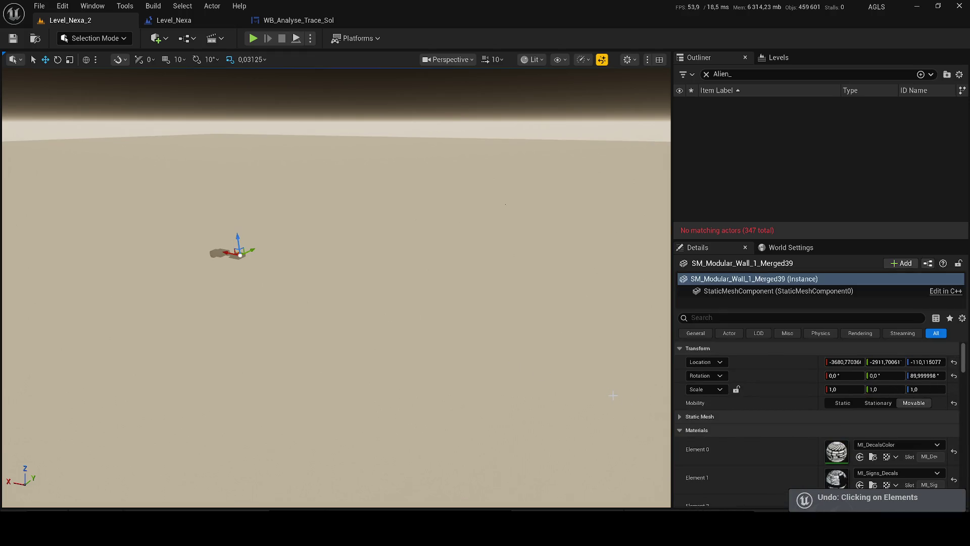
click(441, 325)
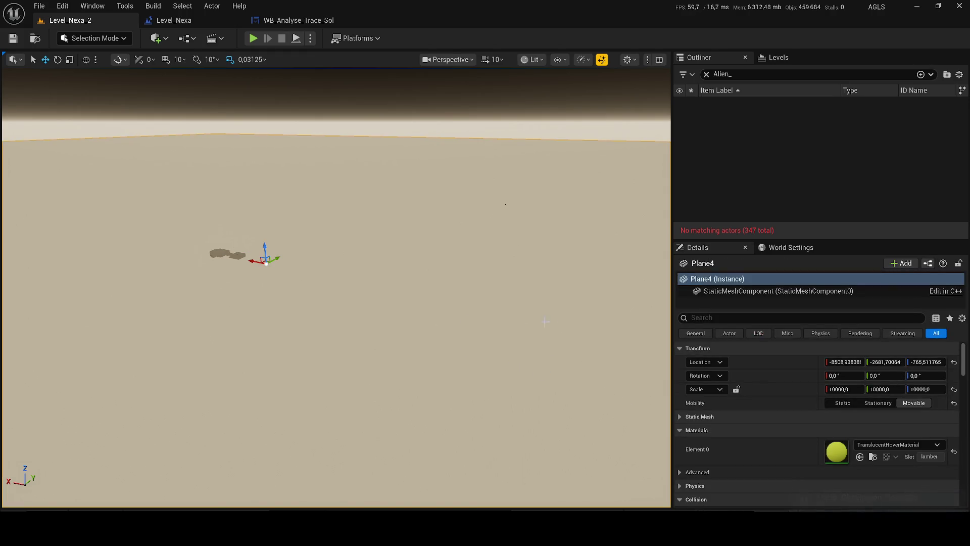
key(ctrl+z)
key(ctrl+s)
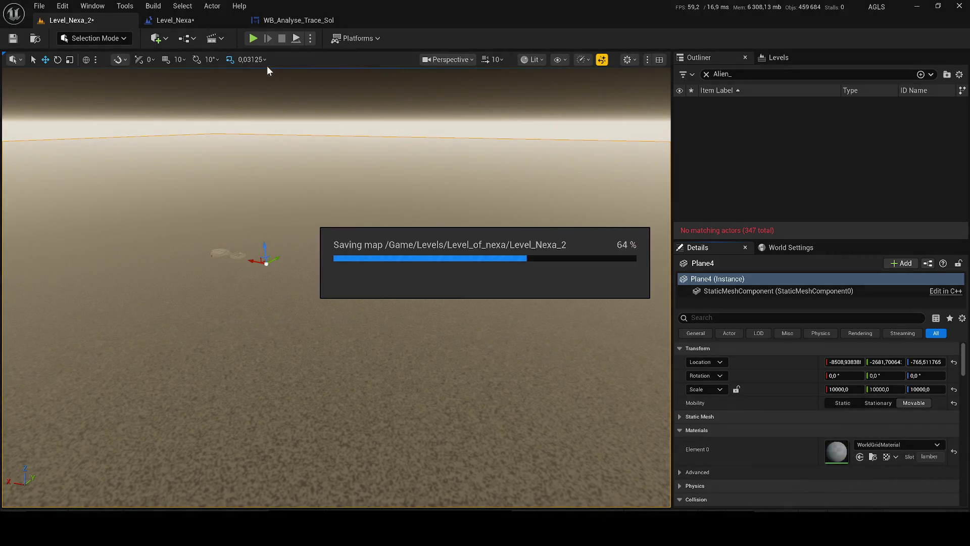
click(253, 39)
key(Escape)
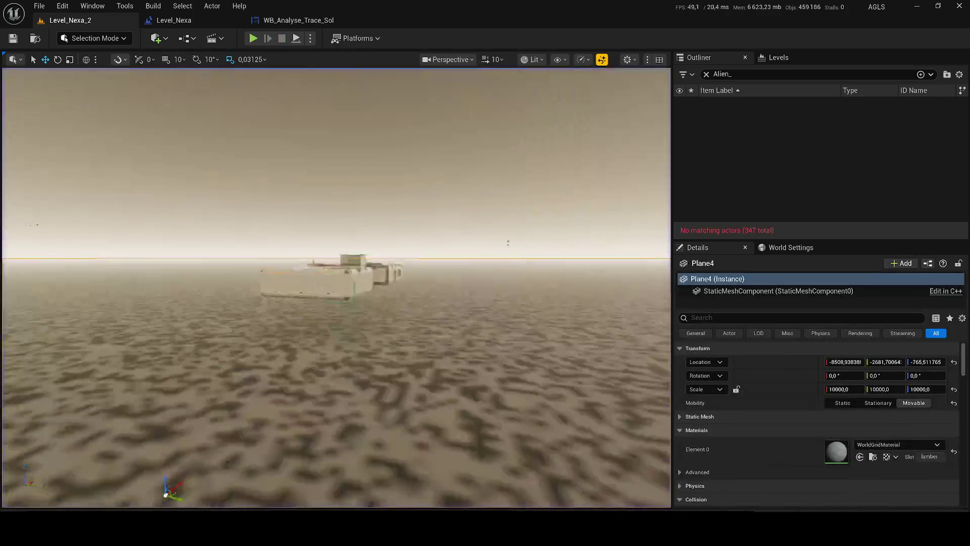
Give Plane4 the Xray material and save the levels.
click(882, 444)
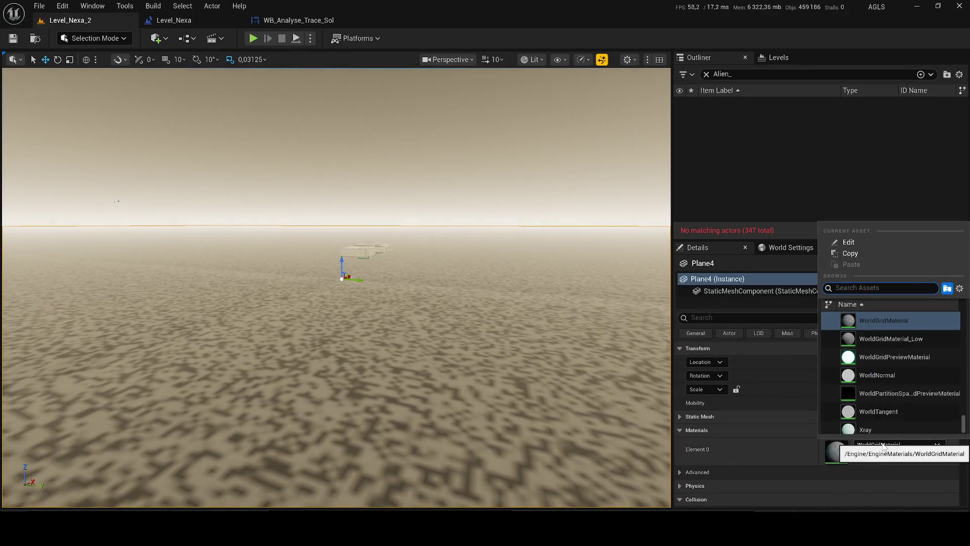
click(866, 429)
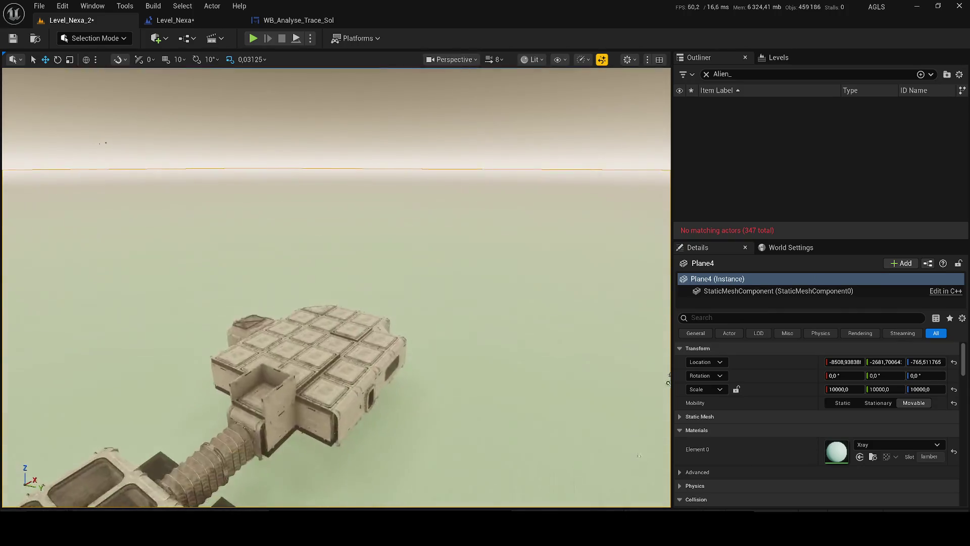
scroll(350, 434, down, 1)
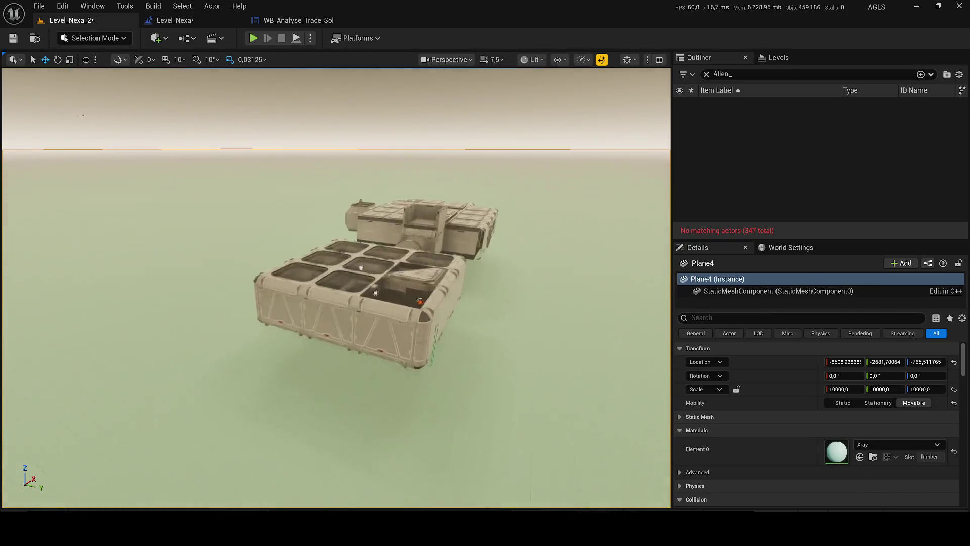
scroll(336, 287, down, 1)
key(ctrl+s)
Switch Plane4 to the WorldTangent material, save, and start a test play.
click(898, 444)
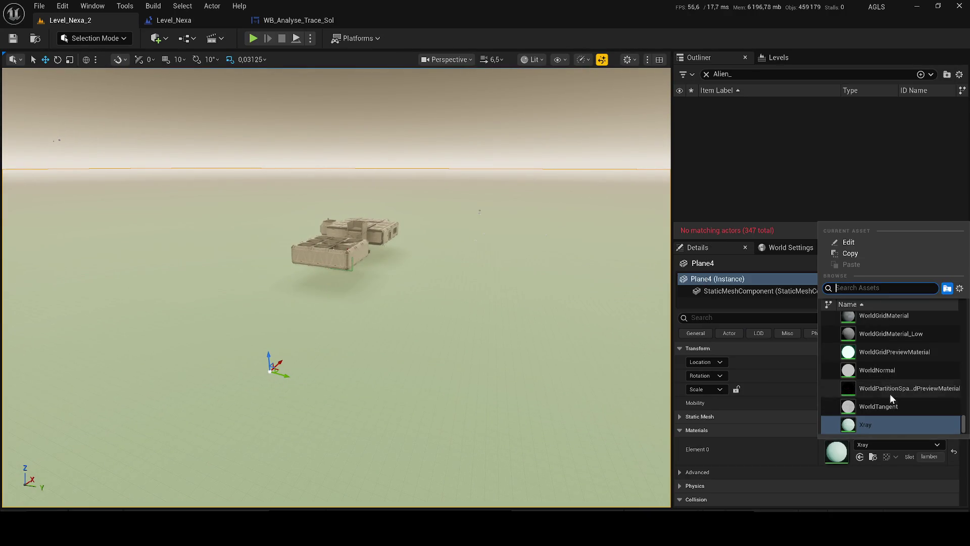
click(884, 405)
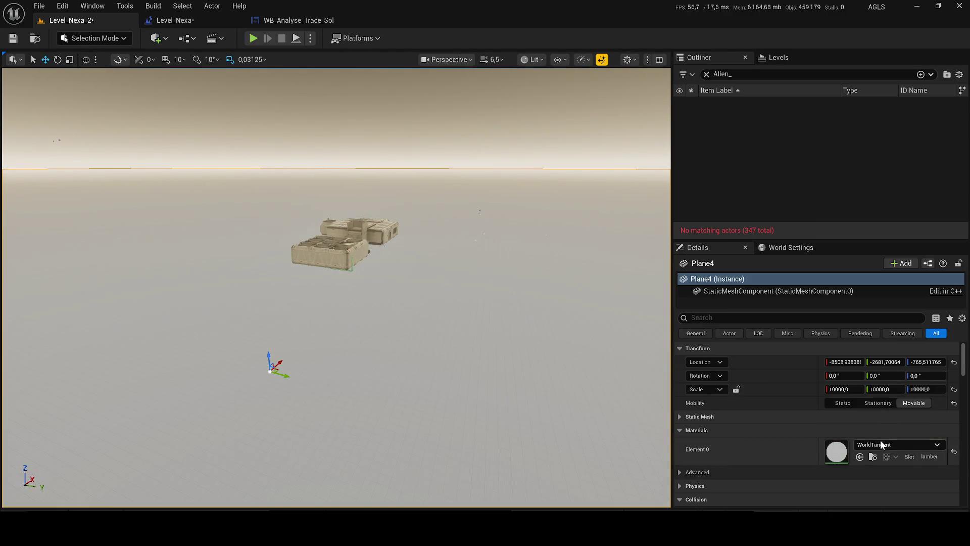
scroll(460, 298, down, 1)
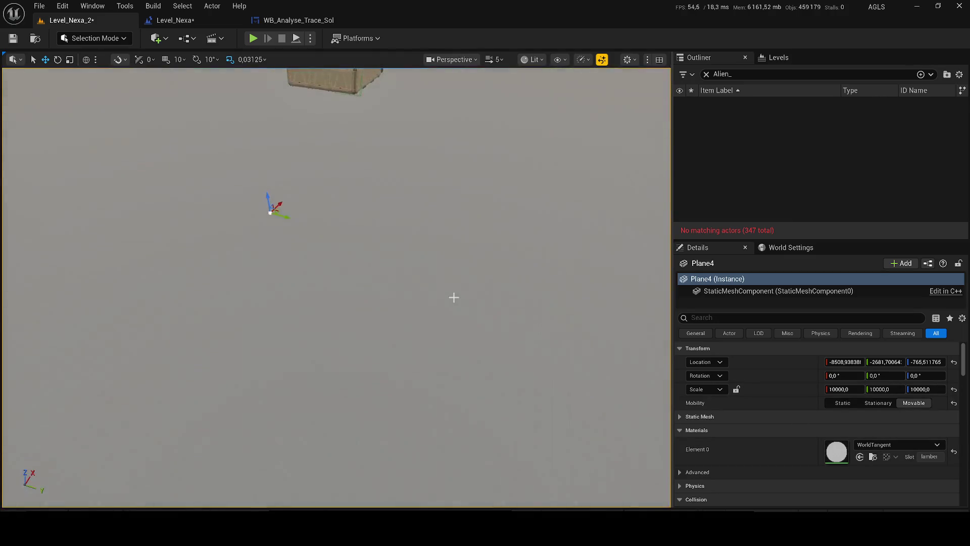
key(ctrl+s)
click(253, 38)
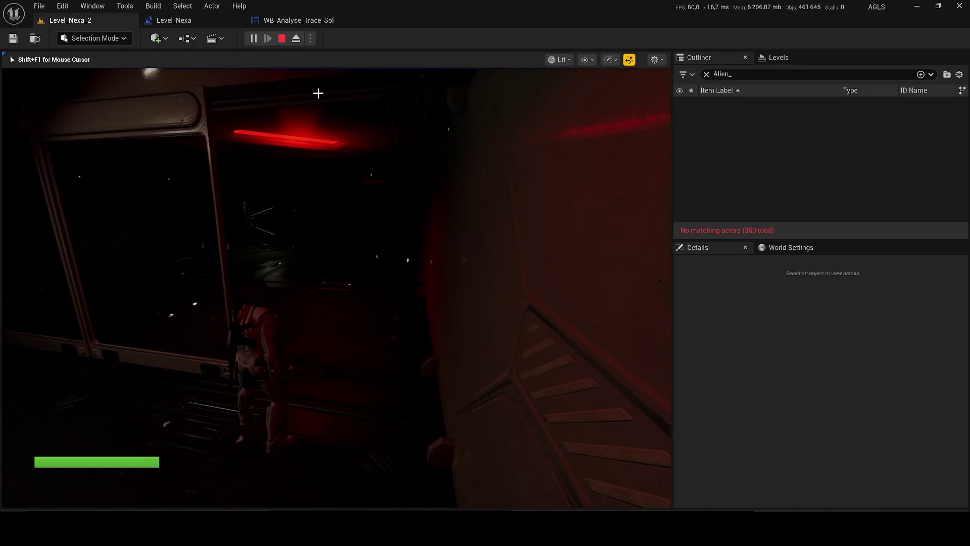
Stop the test play, minimize the Unreal editor, and select the Tendrils_020_CC_02.jpg texture.
key(Escape)
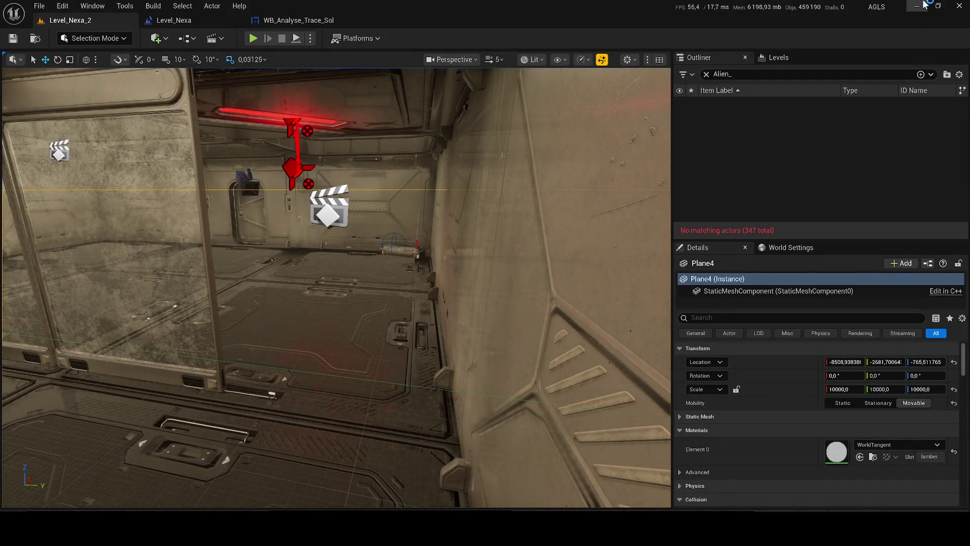
click(917, 5)
drag(521, 318, 475, 277)
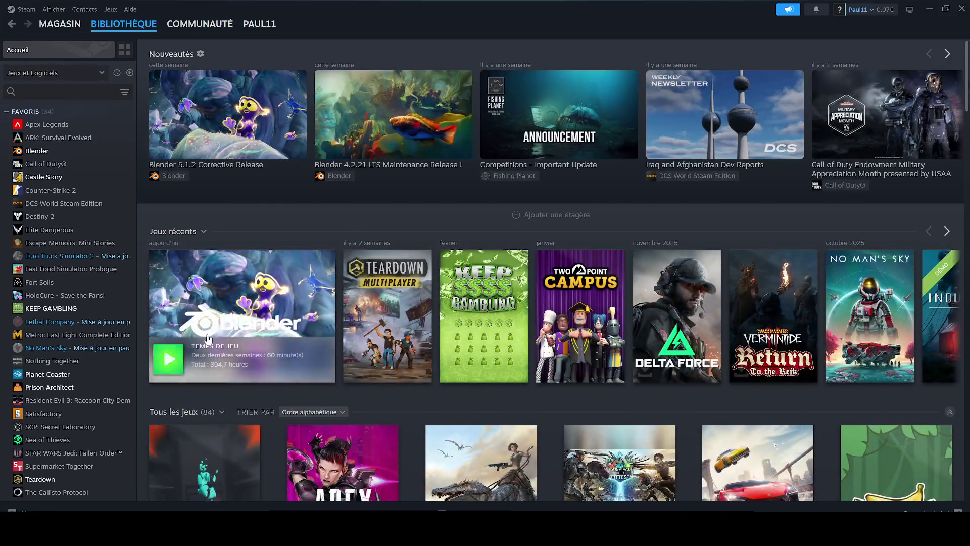
Launch Blender from the Steam library and pick Alien_Tendrils_AssetKit.fbx in the asset folder.
click(242, 298)
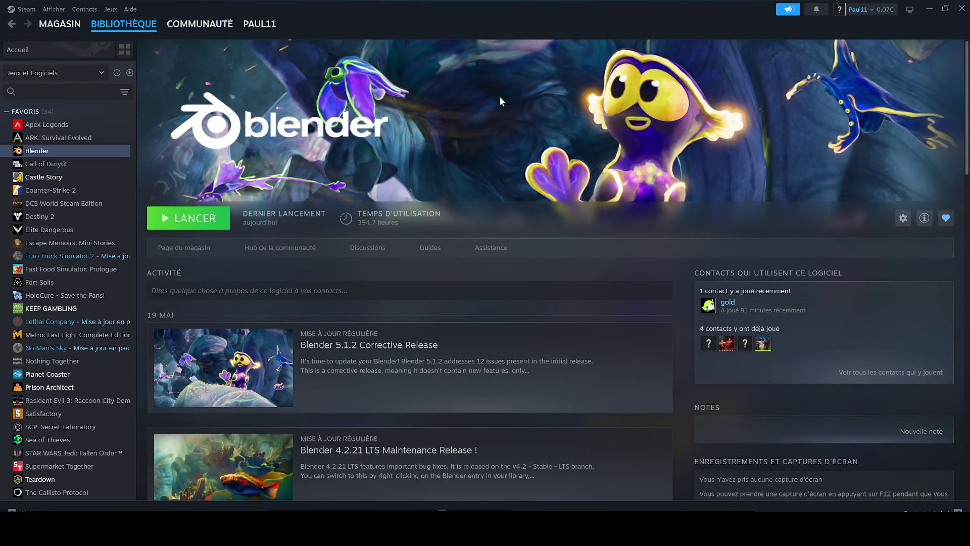
click(209, 223)
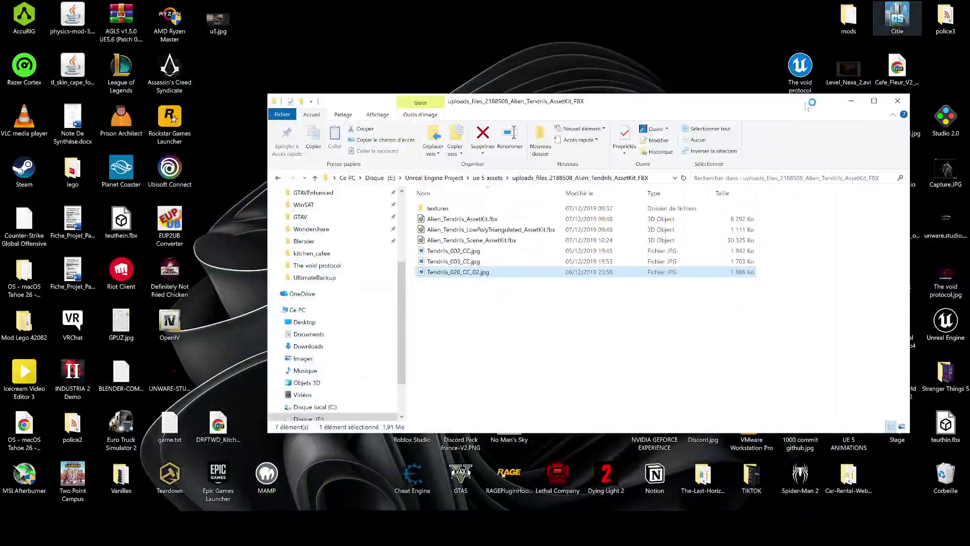
drag(642, 318, 444, 213)
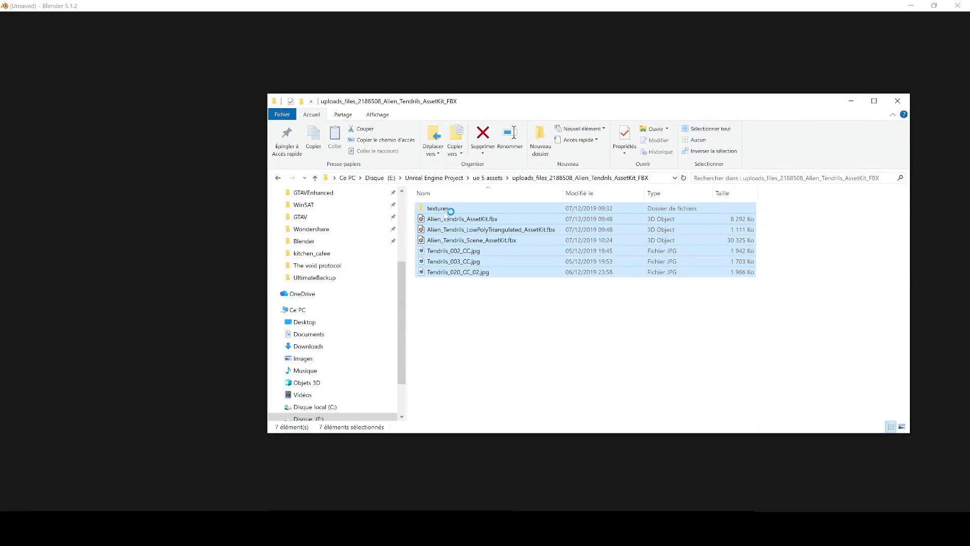
click(447, 219)
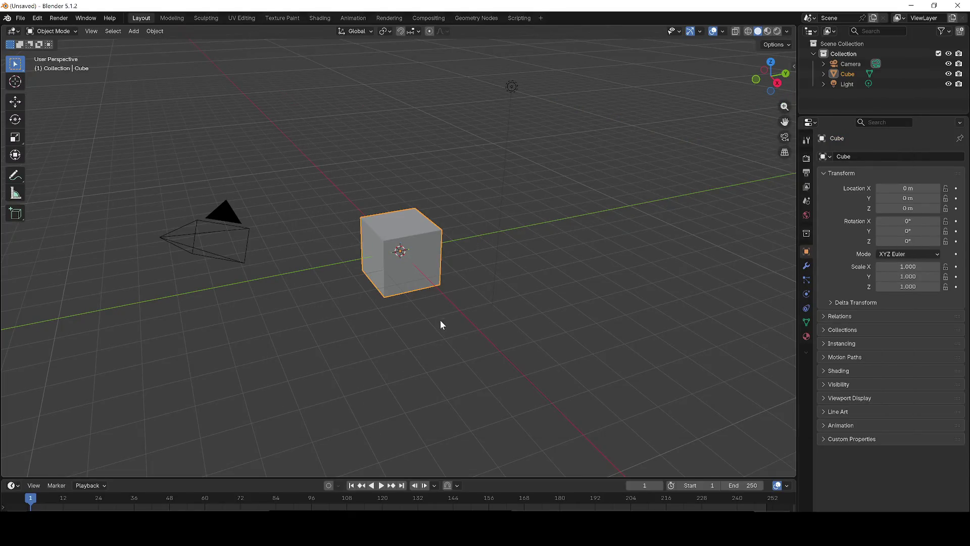
Delete the default cube, camera and light from the Blender scene.
scroll(438, 317, down, 5)
key(Tab)
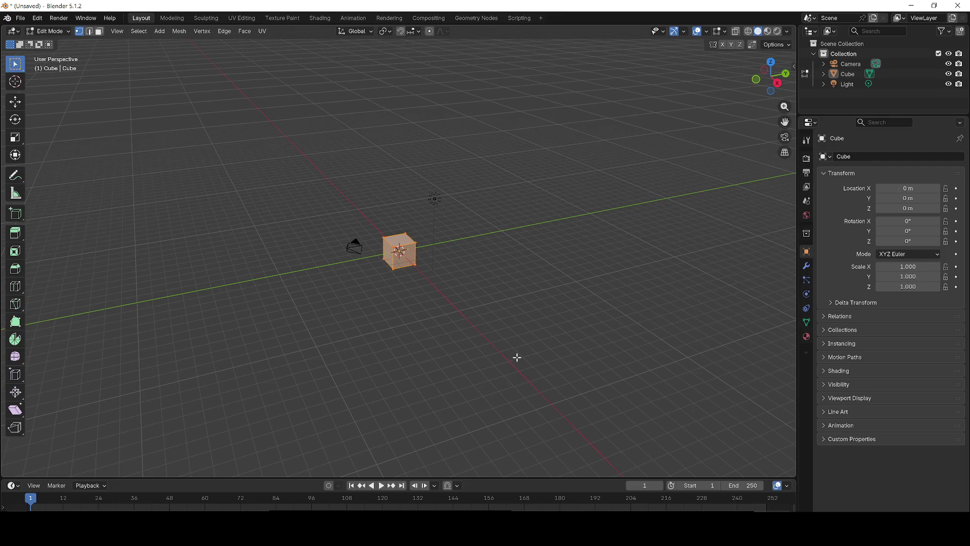
key(Tab)
key(a)
key(Delete)
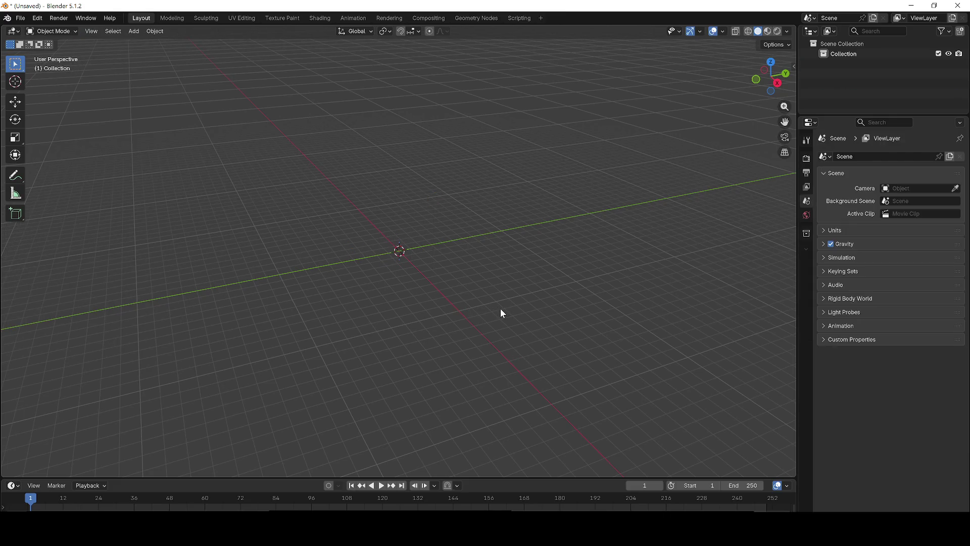
Drag Alien_Tendrils_AssetKit.fbx from Explorer into Blender and confirm the FBX import.
key(alt+Tab)
drag(461, 221, 199, 225)
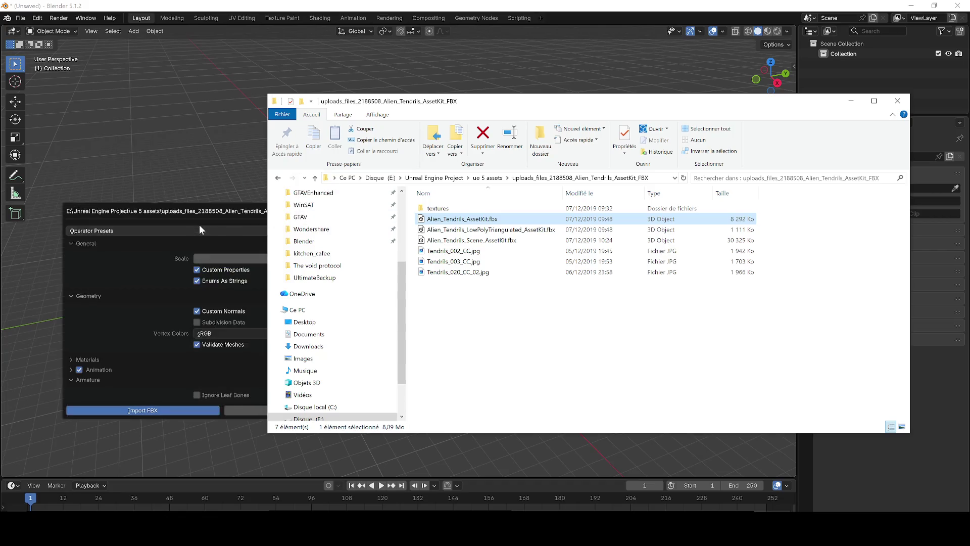
click(143, 410)
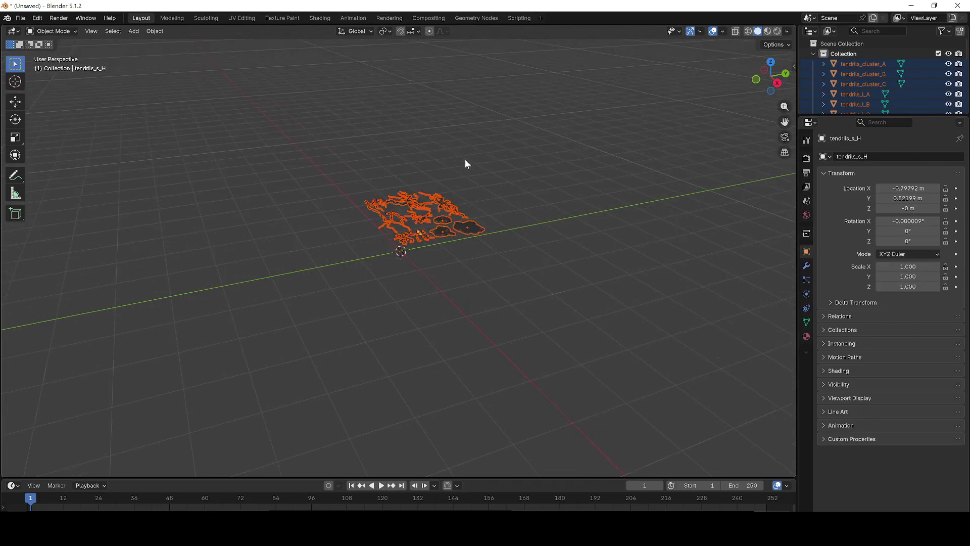
Frame the imported tendril meshes and set the viewport shading to Material Preview.
key(KP_Decimal)
key(z)
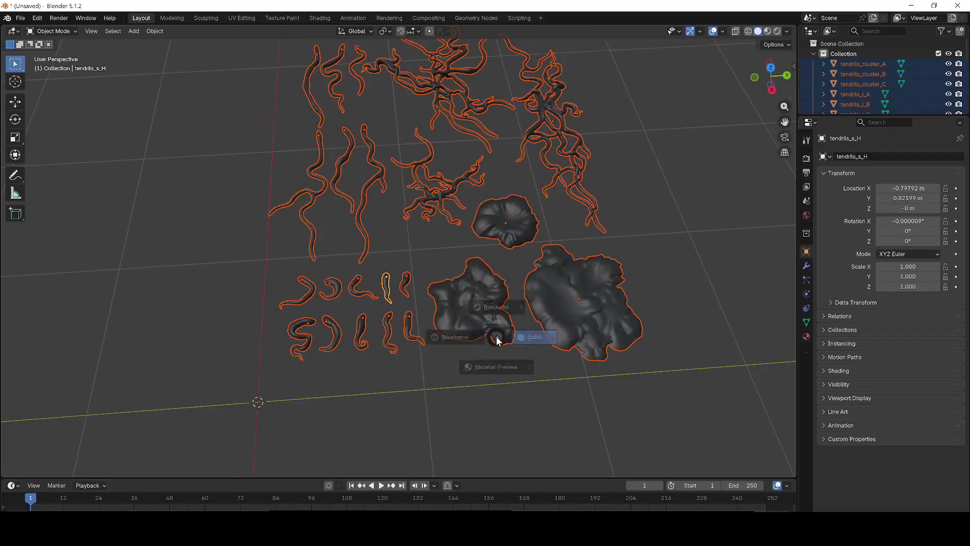
click(511, 230)
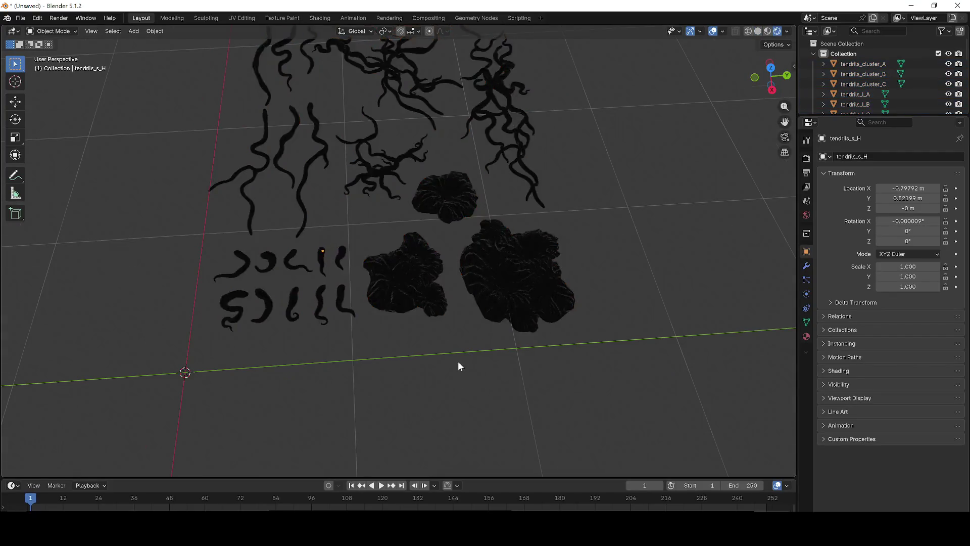
scroll(458, 363, up, 4)
scroll(464, 356, up, 5)
key(z)
click(542, 278)
key(z)
click(526, 341)
key(z)
click(429, 328)
key(z)
click(495, 396)
Box-select the small curled tendrils at the bottom left and delete them.
click(431, 245)
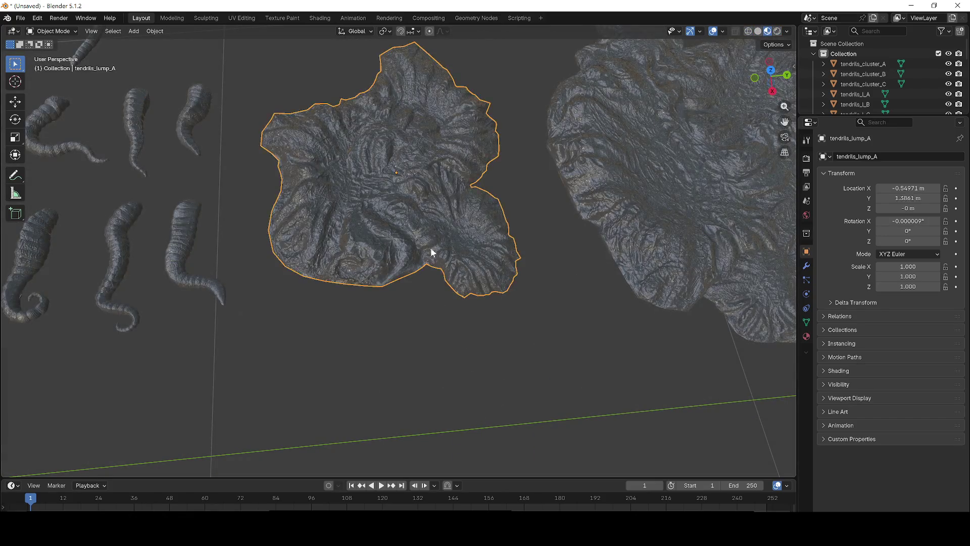
scroll(467, 315, down, 10)
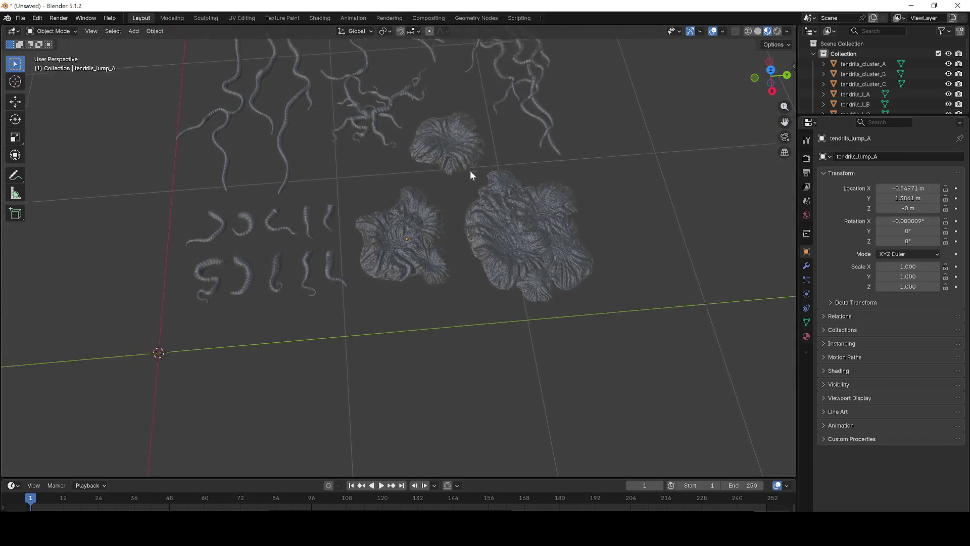
scroll(514, 302, up, 3)
scroll(574, 471, down, 4)
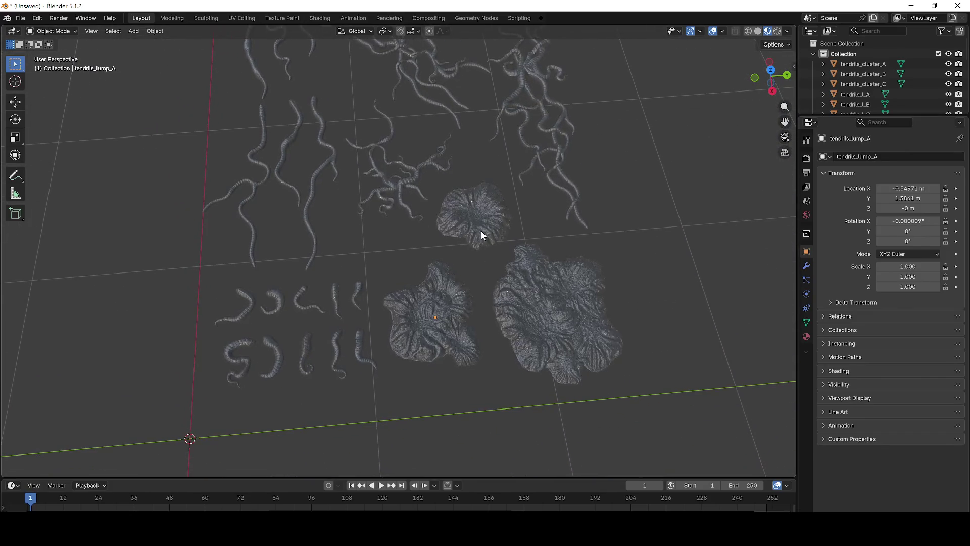
drag(158, 278, 377, 394)
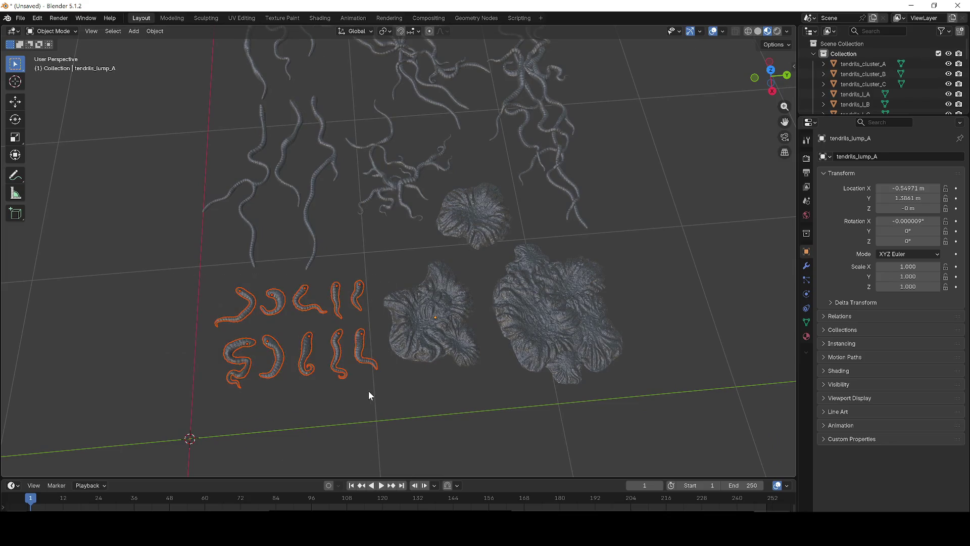
key(Delete)
Delete a small stray tendril and the loose tendrils on the left.
mouse_move(348, 257)
mouse_down()
mouse_move(422, 266)
mouse_move(420, 252)
mouse_up()
scroll(356, 225, left, 5)
scroll(310, 397, up, 2)
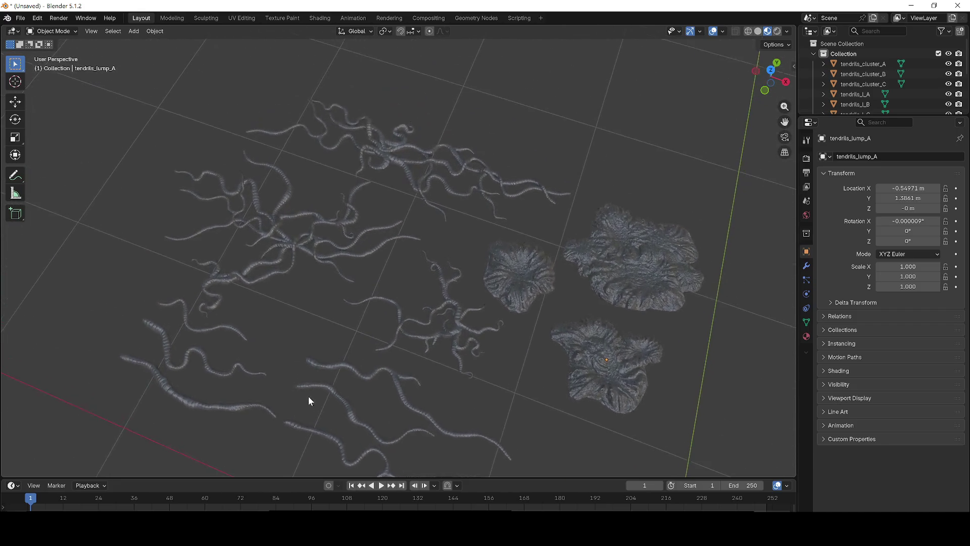
click(214, 180)
click(405, 173)
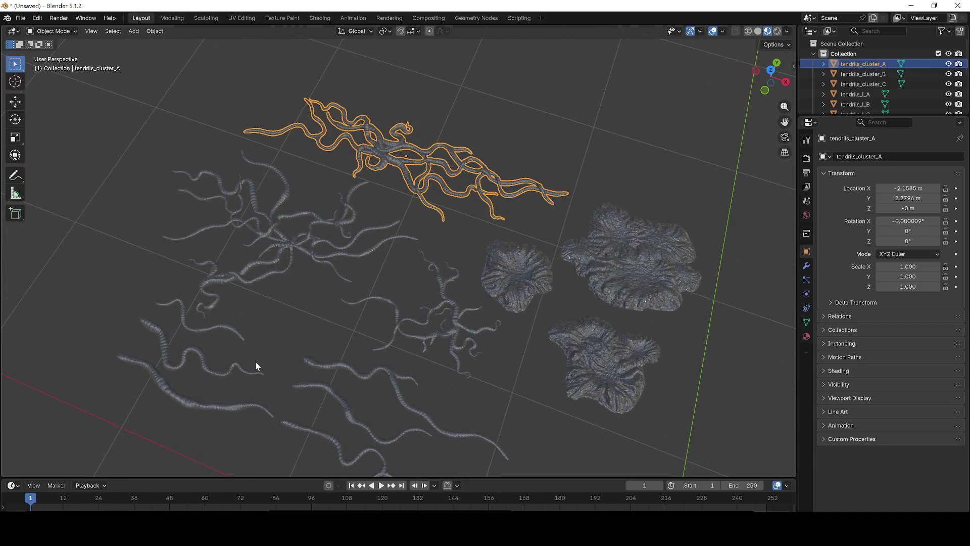
click(239, 362)
key(Delete)
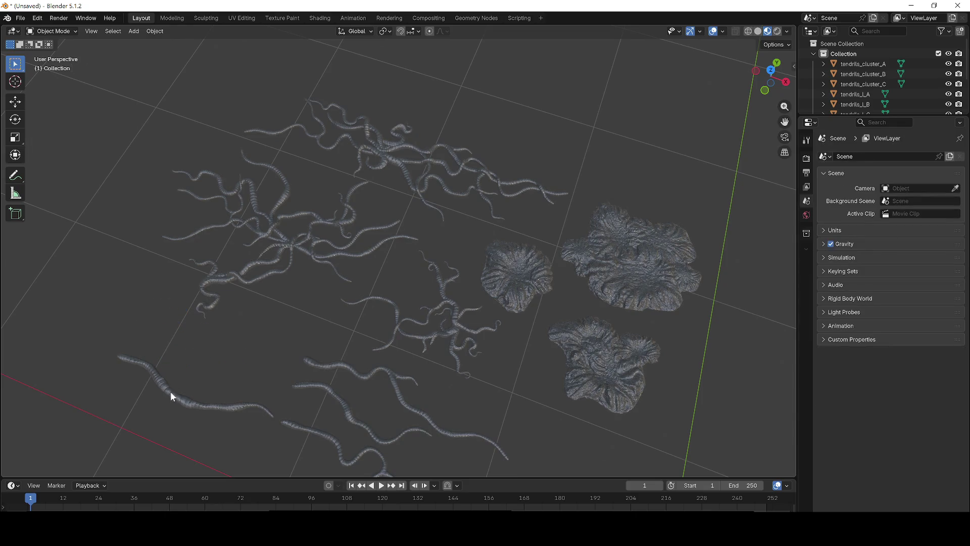
scroll(357, 371, up, 3)
scroll(245, 318, down, 5)
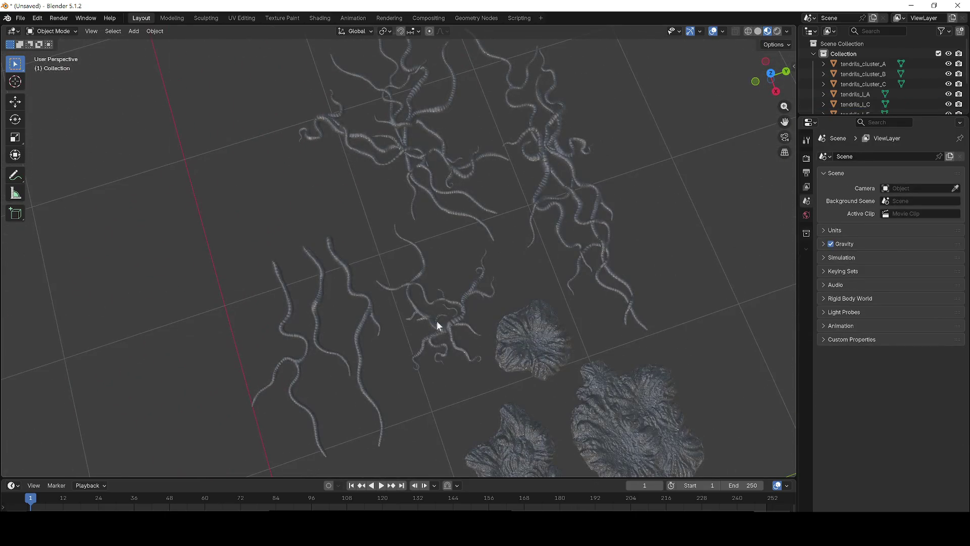
click(396, 323)
drag(200, 293, 375, 386)
key(Delete)
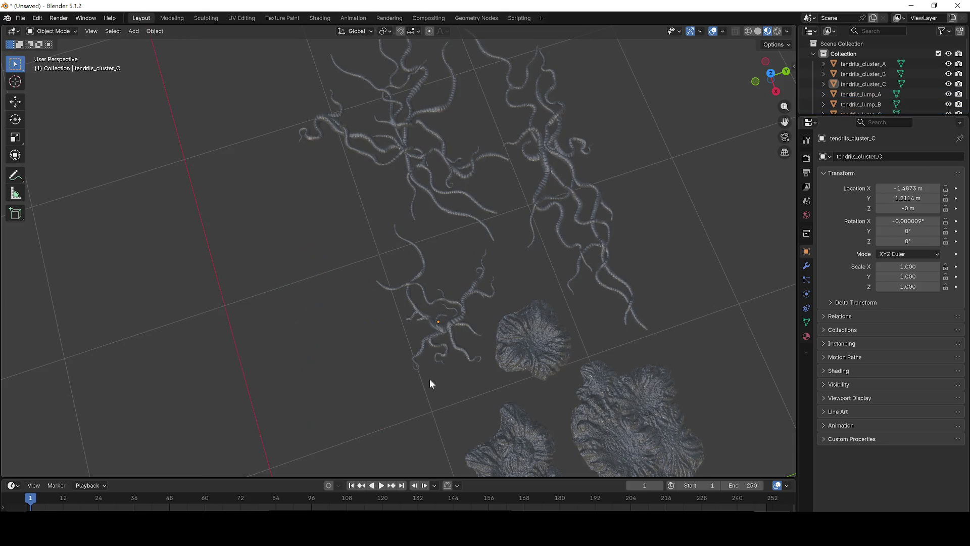
Select the remaining tendril clusters and tendrils_lump_B and C, bringing up the object options.
scroll(428, 381, down, 3)
scroll(488, 349, down, 3)
click(354, 203)
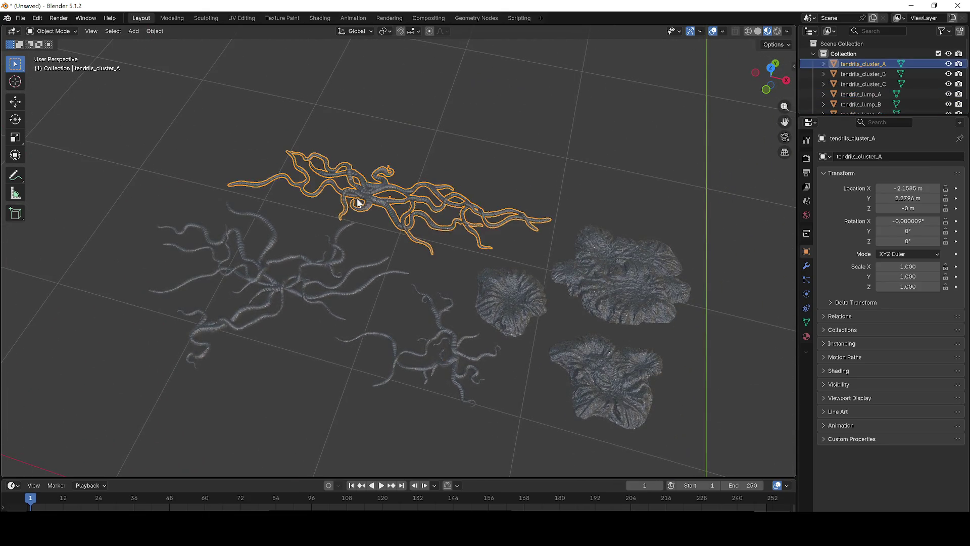
click(298, 283)
click(404, 350)
click(527, 301)
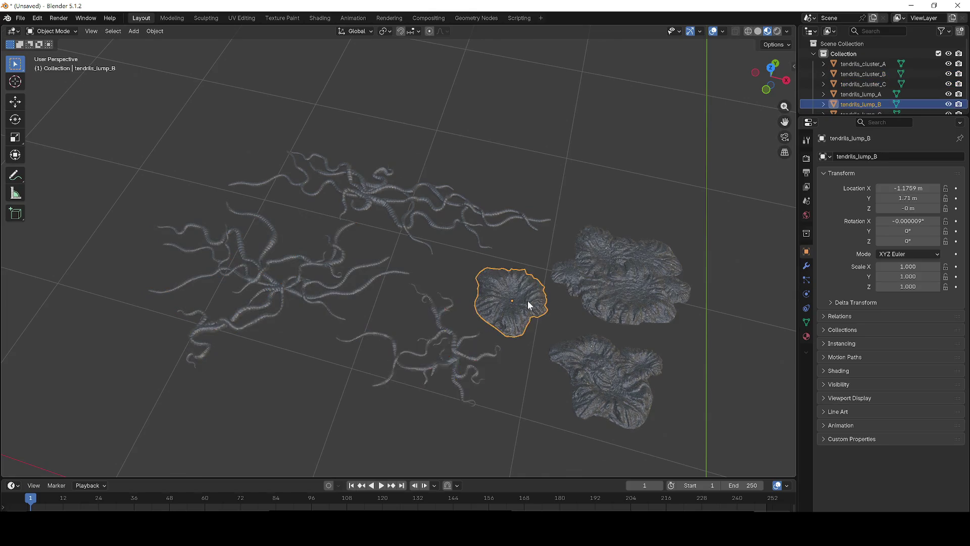
click(680, 266)
right_click(605, 157)
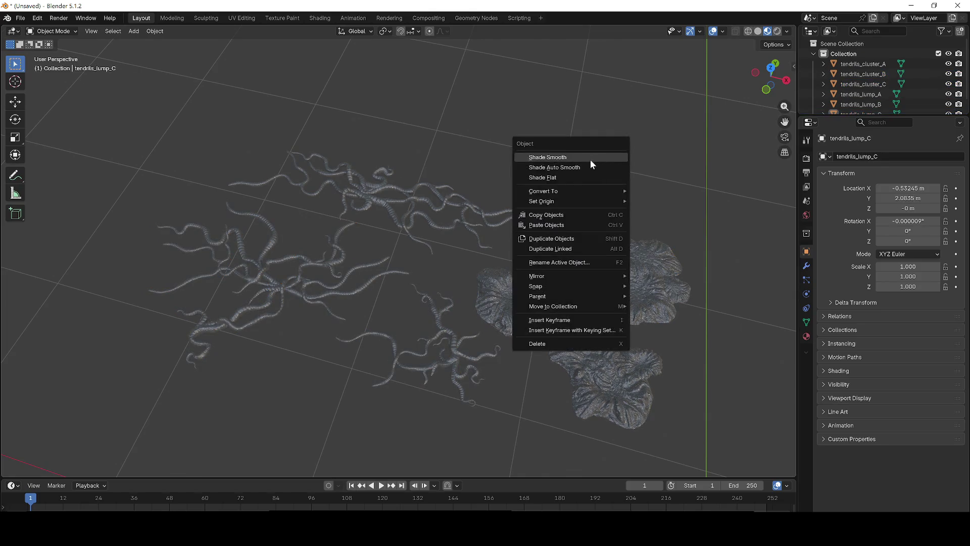
Export the tendril scene as tentacle.fbx into Downloads and minimize Blender to the desktop.
drag(529, 95, 515, 103)
click(20, 18)
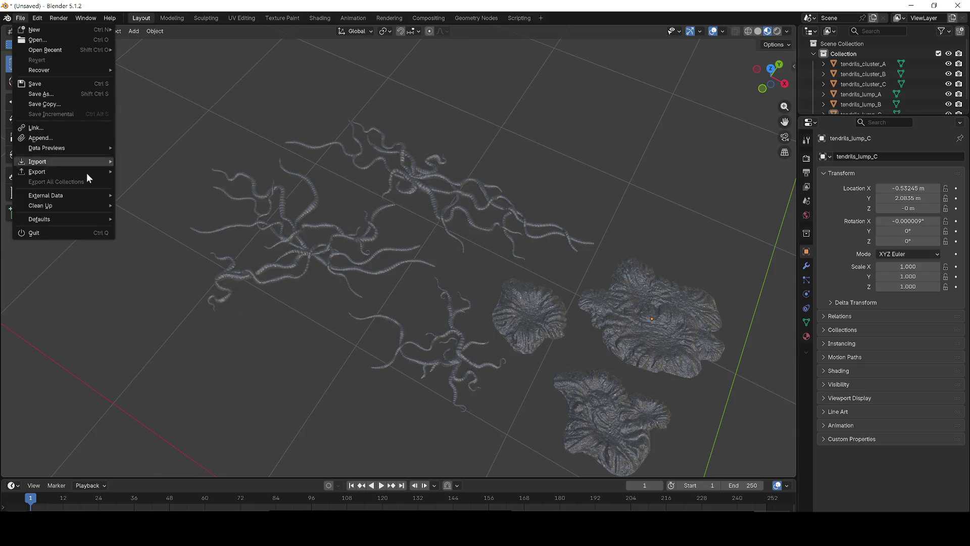
mouse_move(71, 174)
click(141, 250)
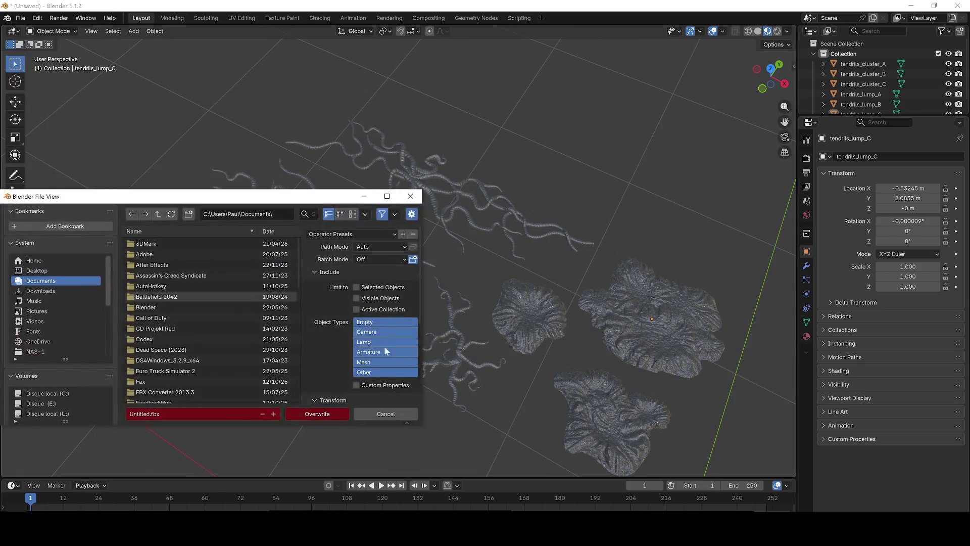
click(41, 290)
click(144, 413)
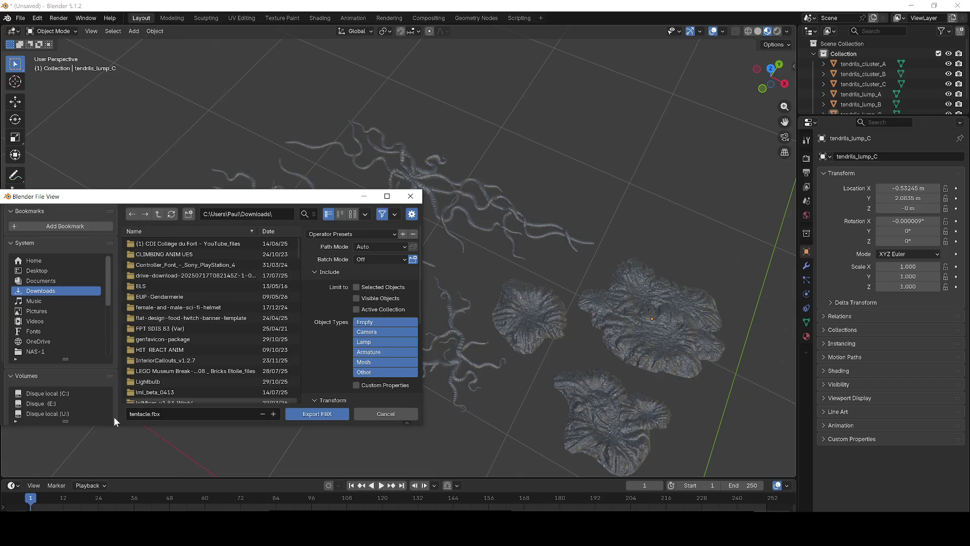
click(317, 417)
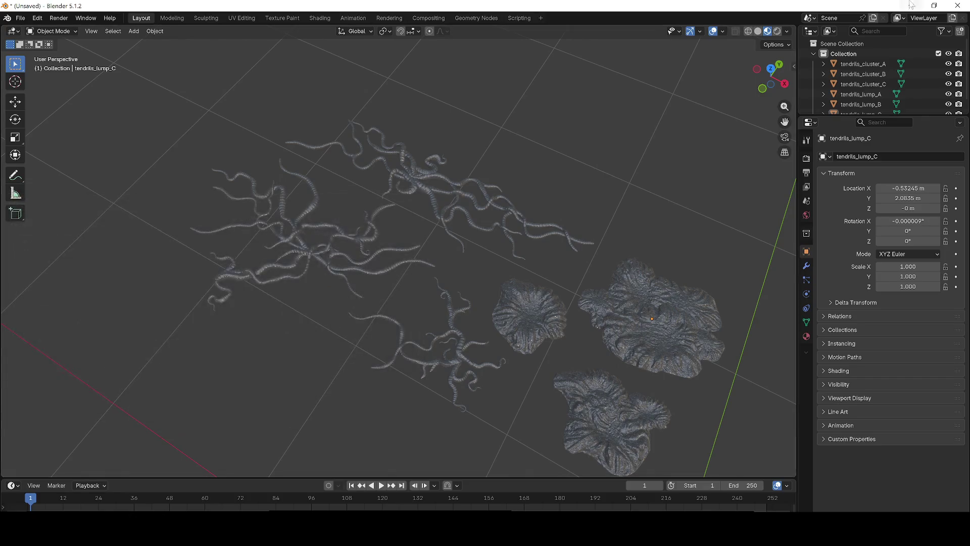
click(917, 4)
click(851, 101)
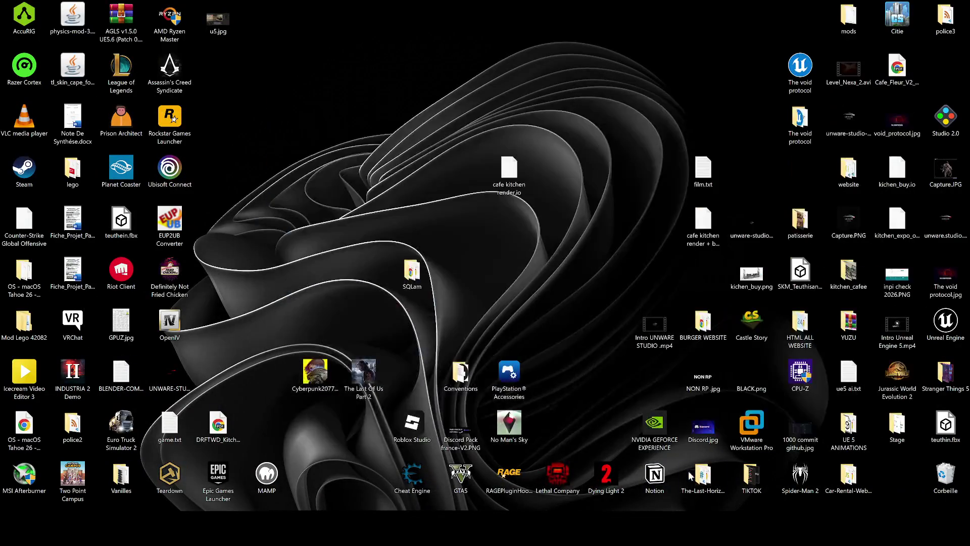
Back in Unreal, open the Content Drawer and replace the old search with 'tenta'.
key(alt+Tab)
key(ctrl+space)
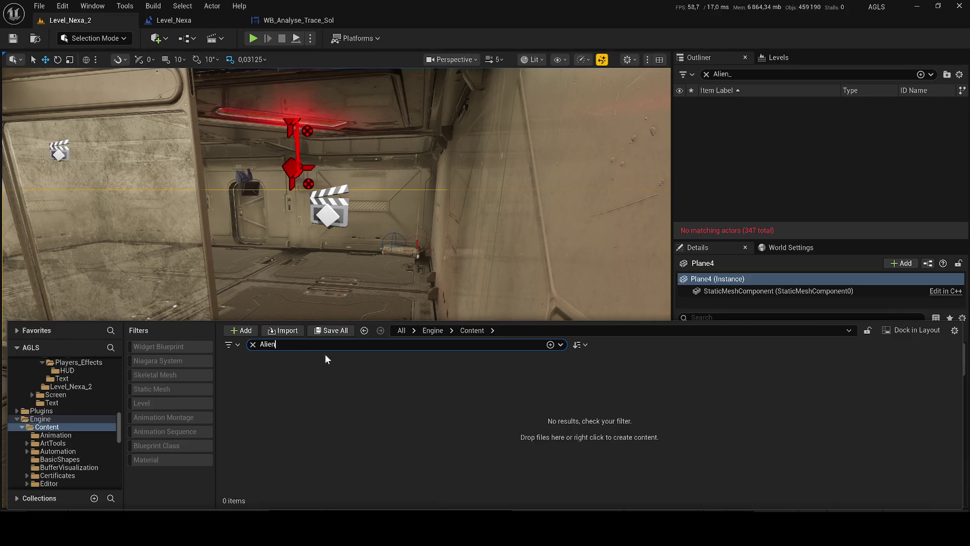
key(ctrl+a)
text(te)
text(nta)
key(alt+Tab)
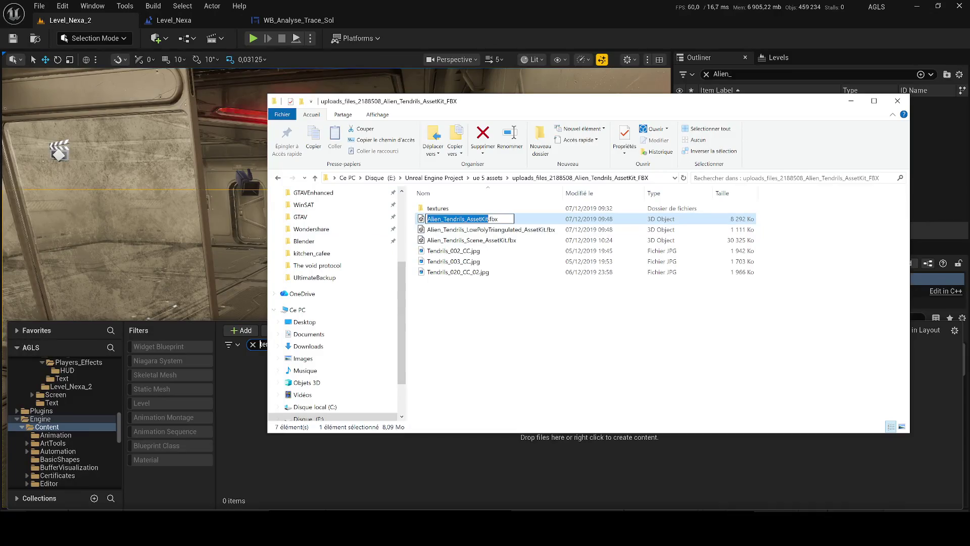
key(alt+Tab)
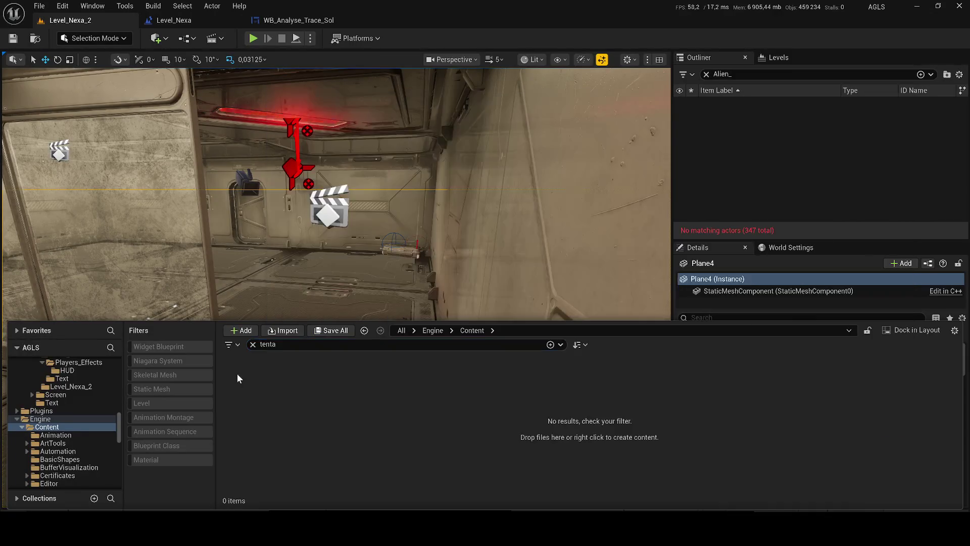
scroll(61, 385, up, 15)
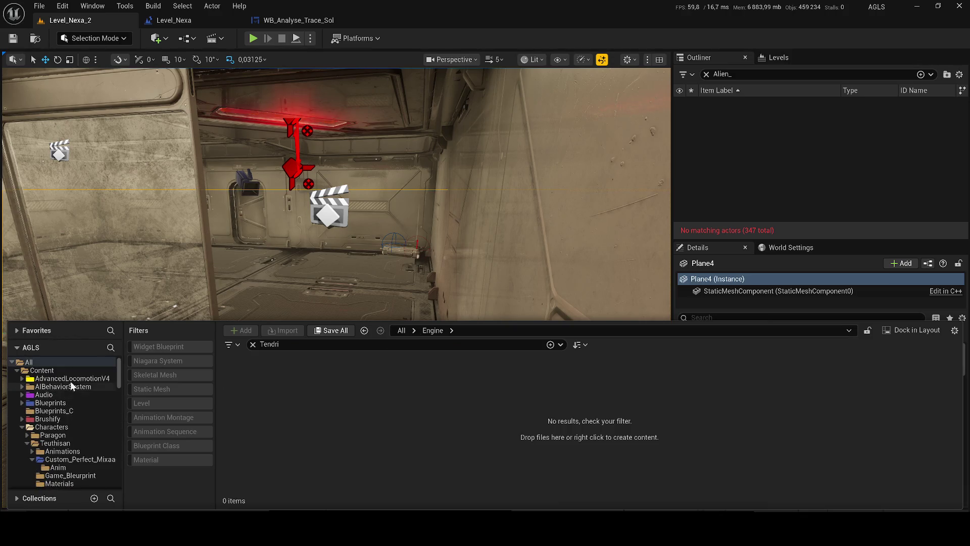
Reveal the Alien_Tendrils_Scene_AssetKit mesh in its folder and open the Tentacules folder.
click(60, 371)
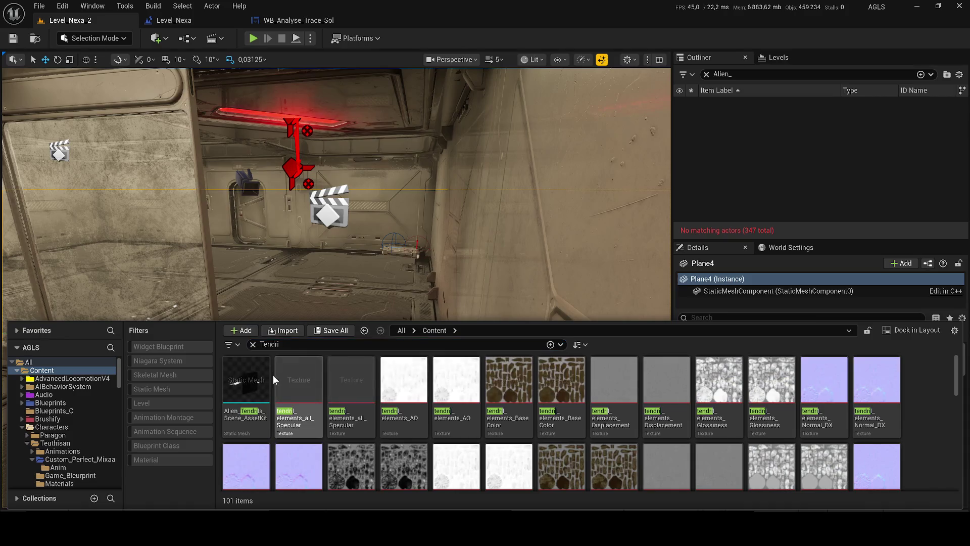
right_click(254, 377)
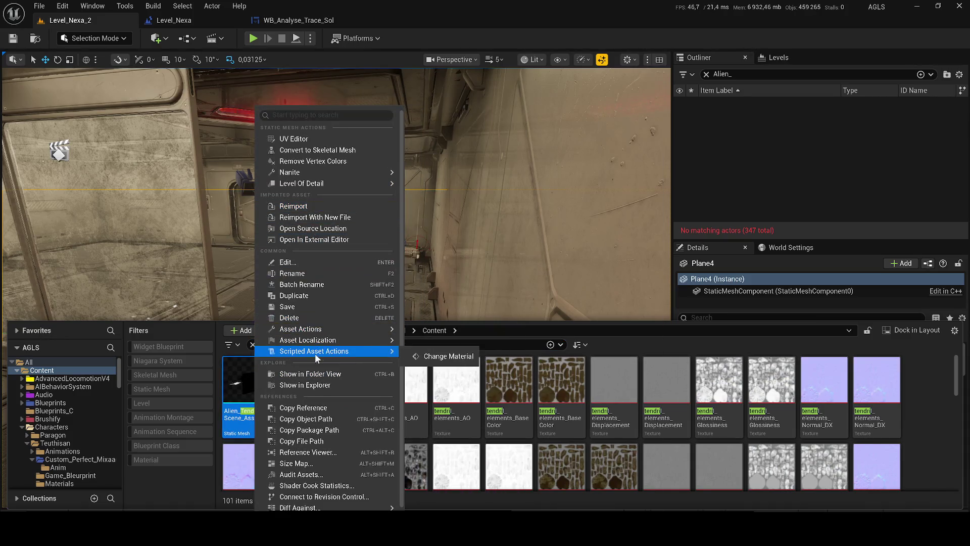
click(316, 375)
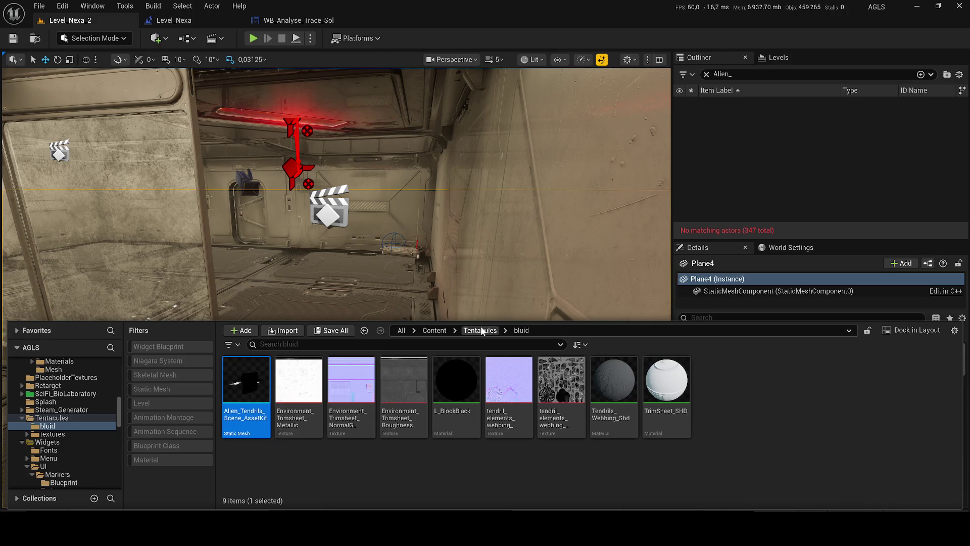
click(482, 331)
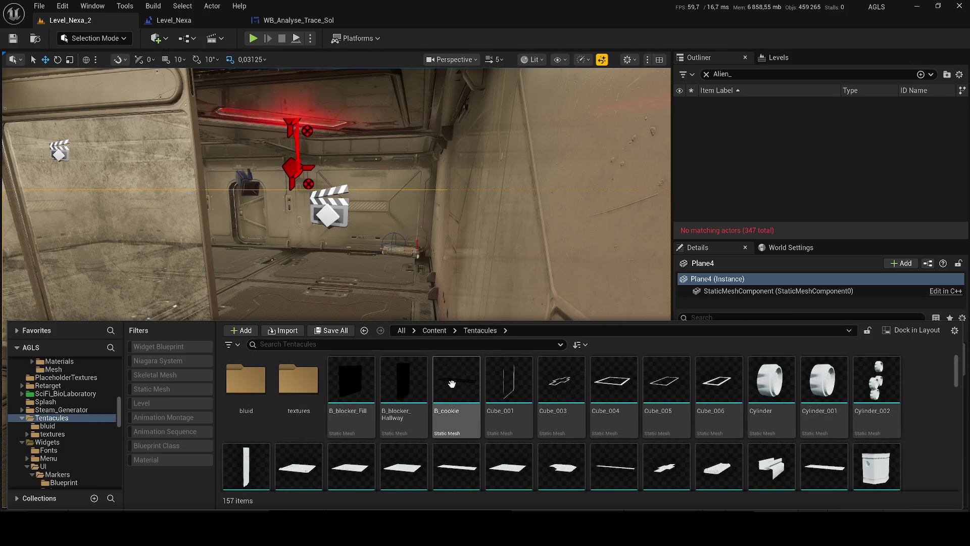
scroll(450, 381, down, 5)
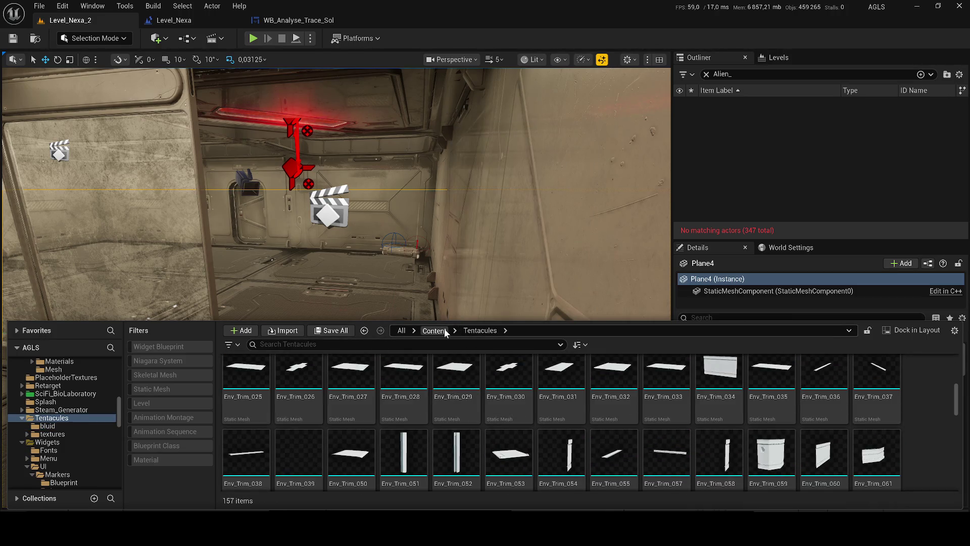
click(434, 331)
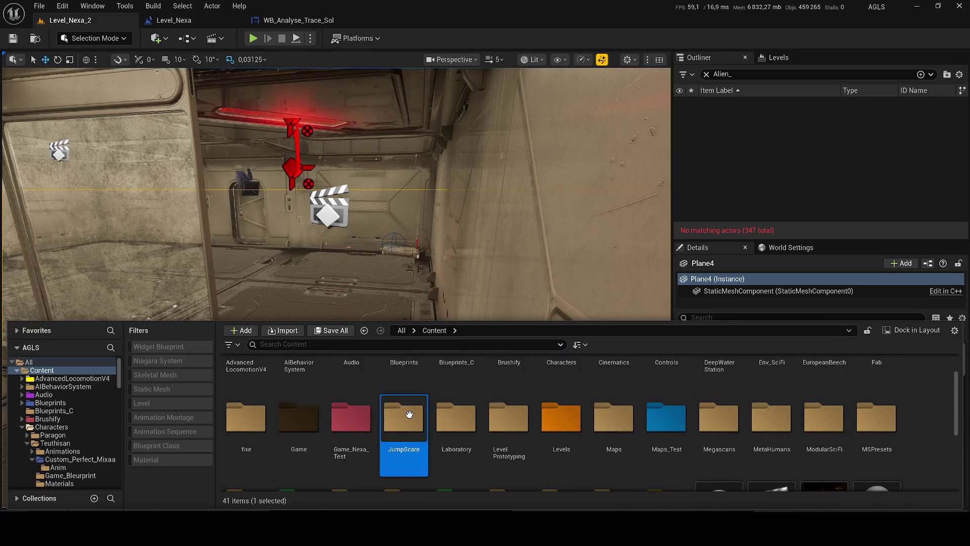
double_click(614, 390)
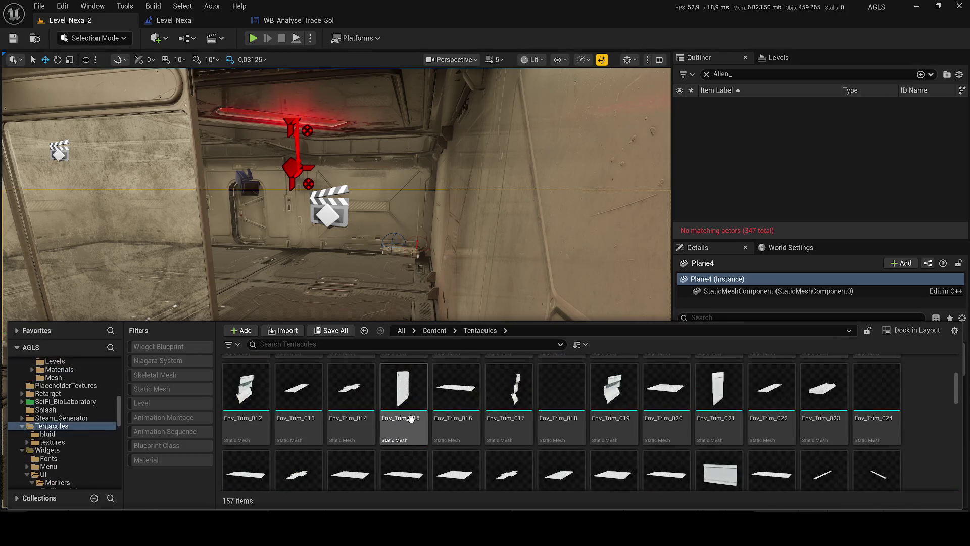
drag(961, 400, 960, 475)
right_click(389, 436)
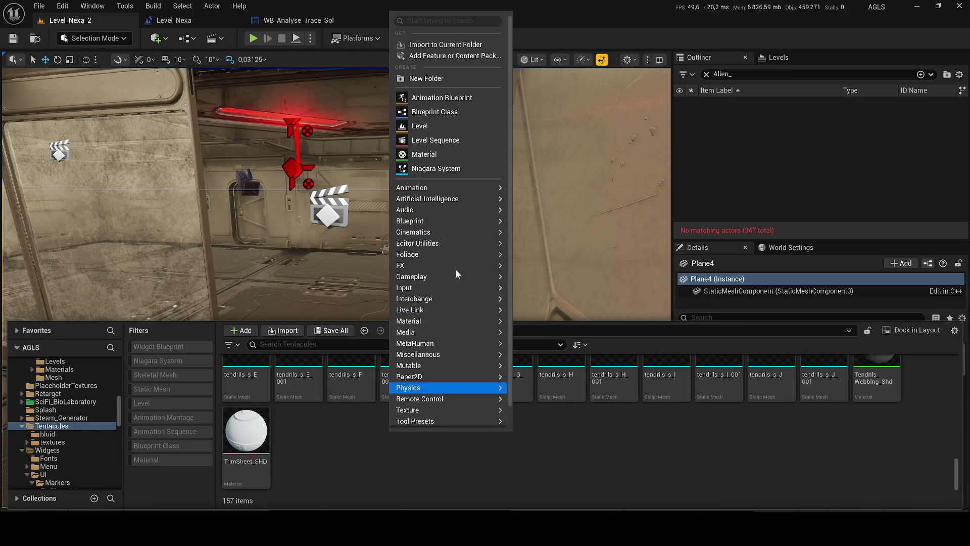
Add a V2 folder to Tentacules, check the textures and bluid folders, then delete both.
click(419, 81)
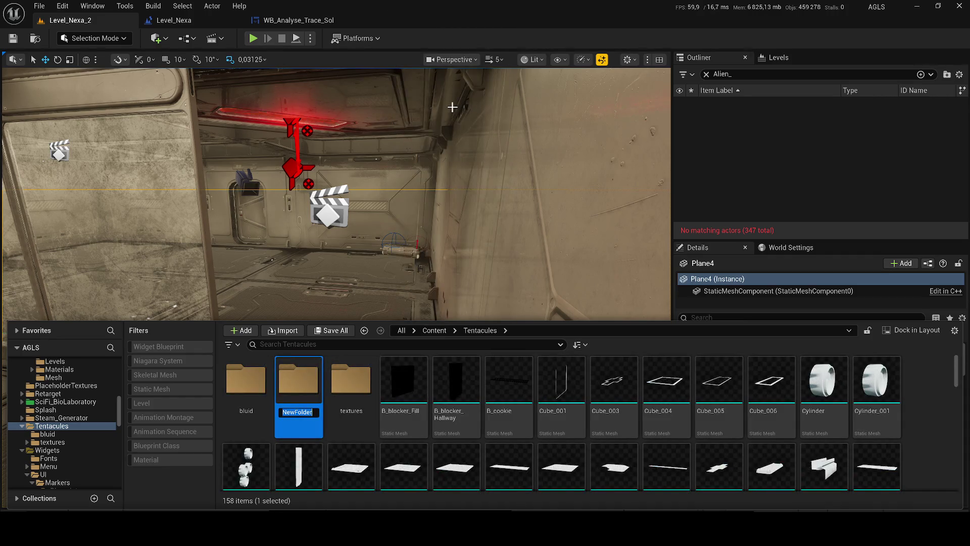
text(V2)
key(Return)
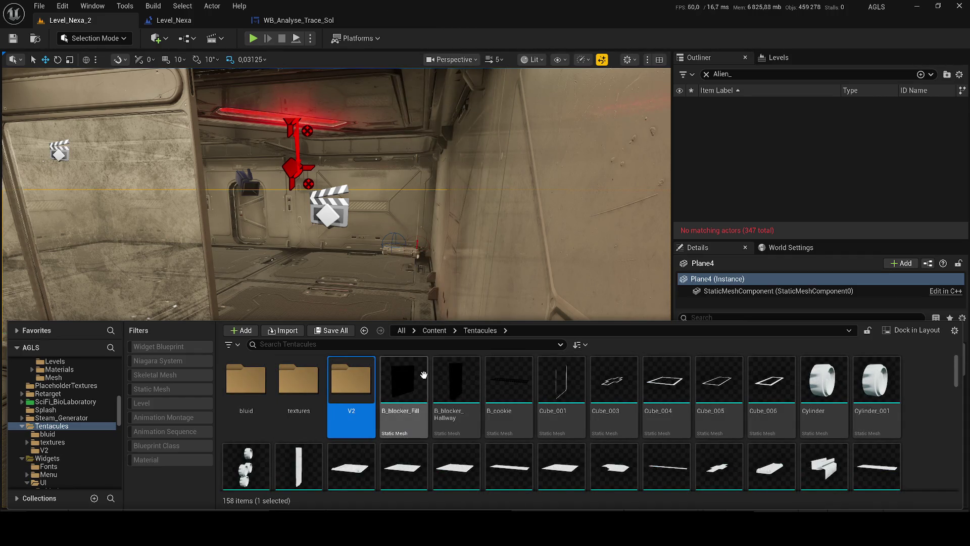
double_click(316, 375)
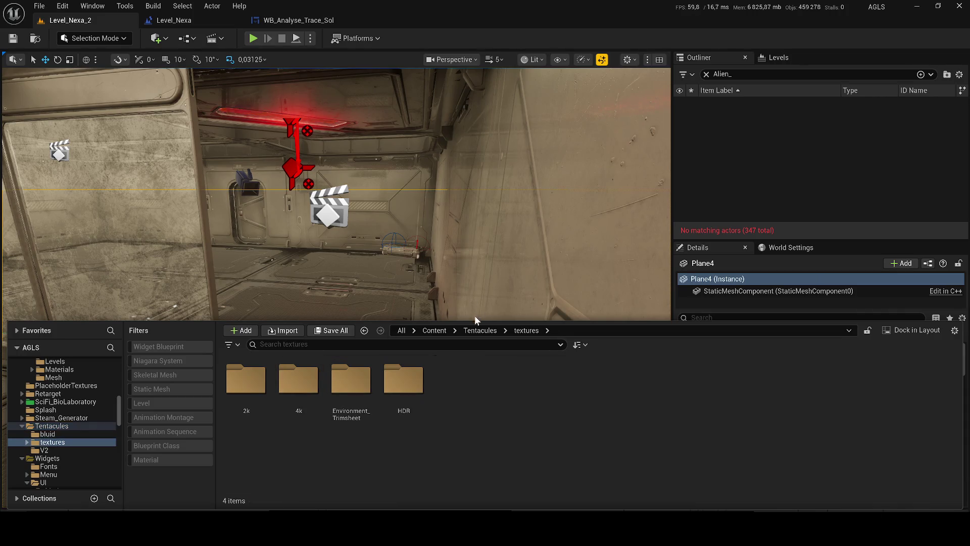
click(480, 330)
double_click(246, 379)
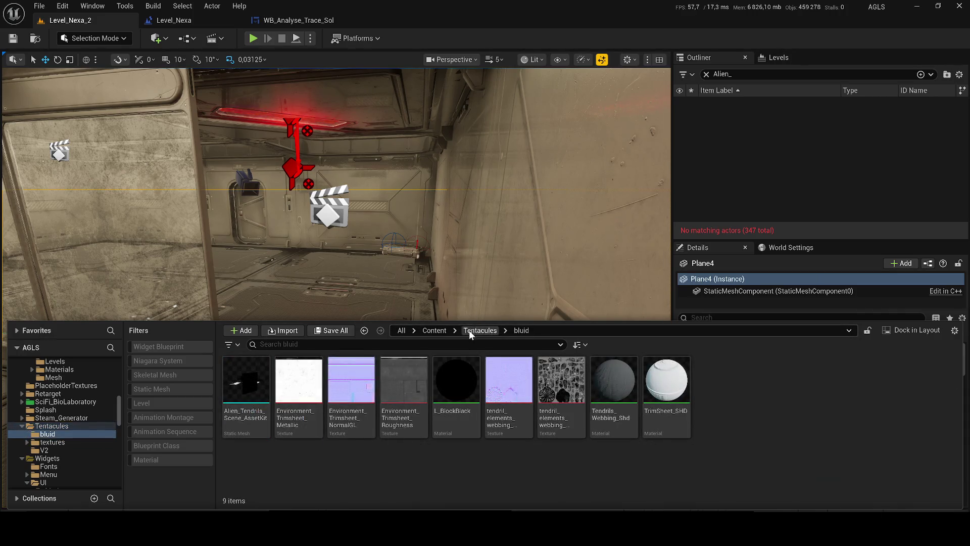
click(470, 331)
ctrl+click(246, 384)
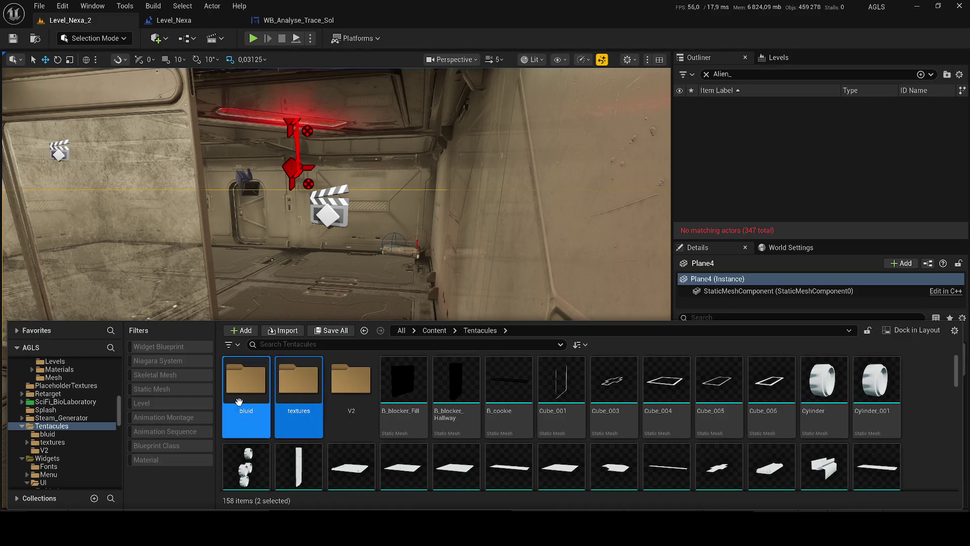
key(Delete)
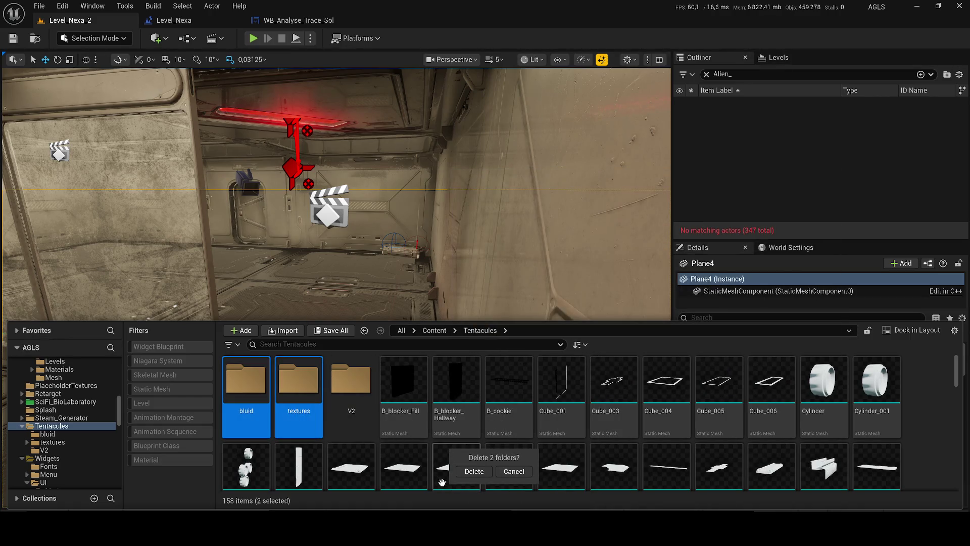
Confirm deleting bluid and textures, loading the 42 assets and force-deleting despite references.
click(472, 471)
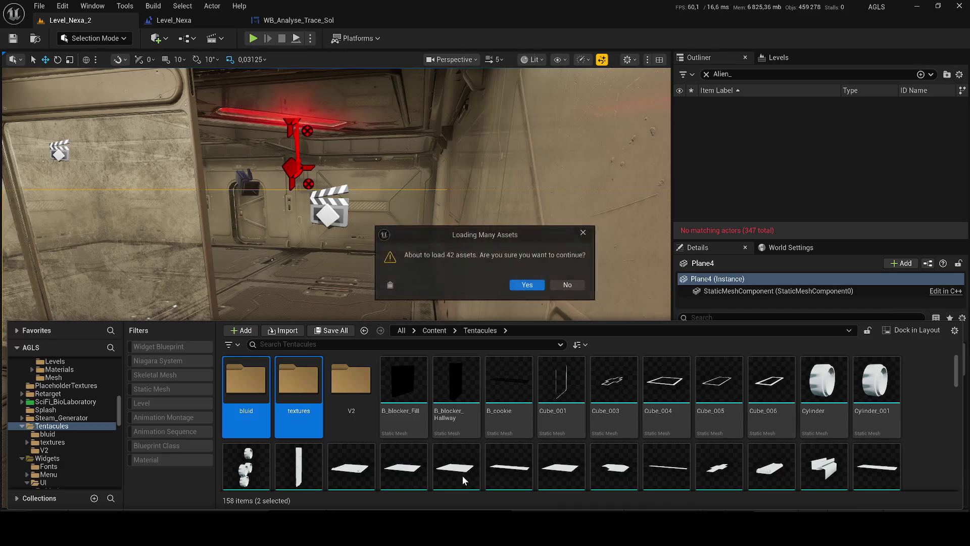
click(528, 286)
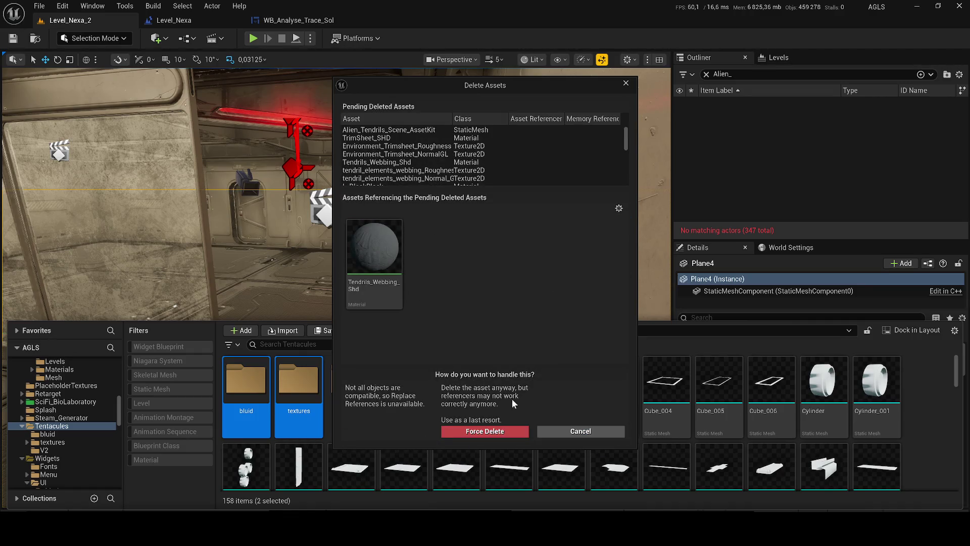
click(481, 430)
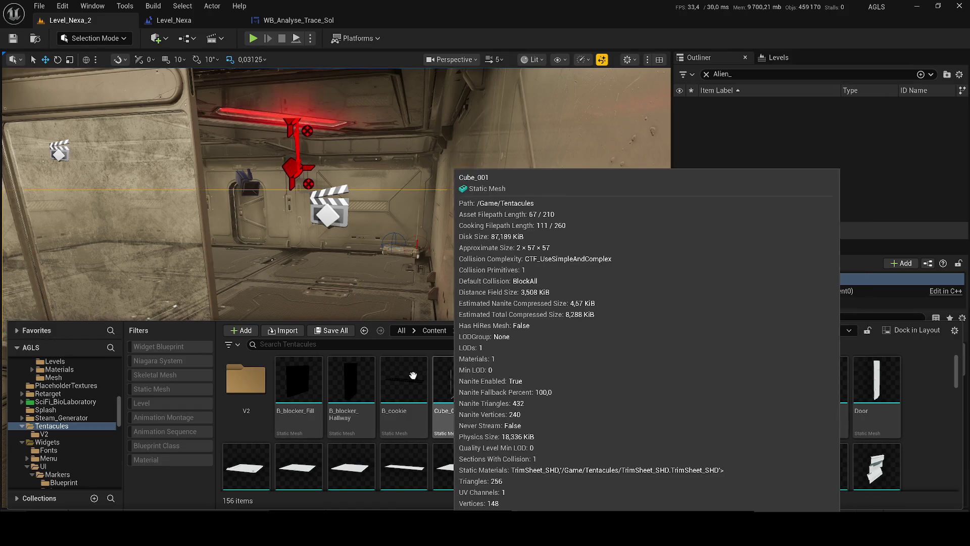
Select every remaining asset from B_blocker_Fill onward and delete them, leaving only V2.
click(298, 379)
mouse_move(956, 372)
mouse_down()
mouse_move(963, 400)
mouse_move(947, 477)
mouse_up()
shift+click(883, 461)
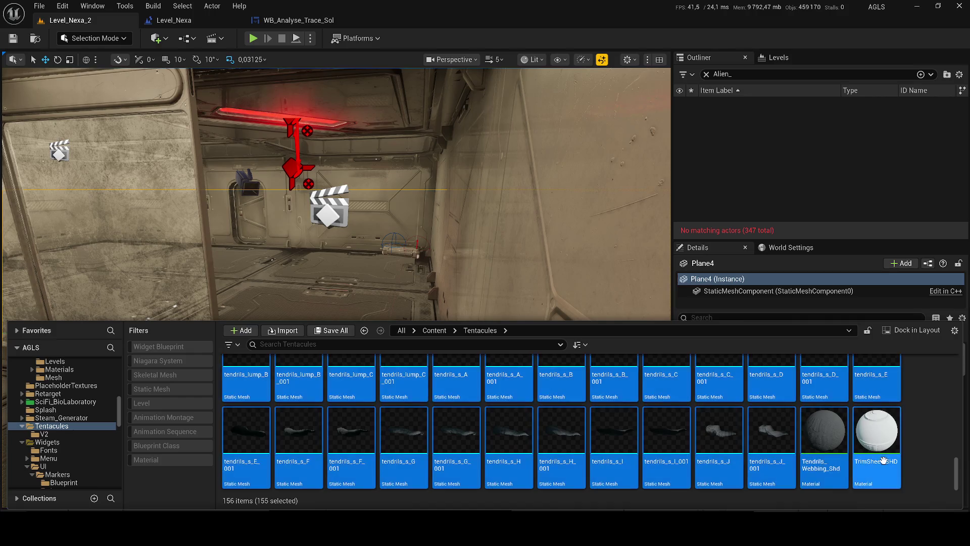
key(Delete)
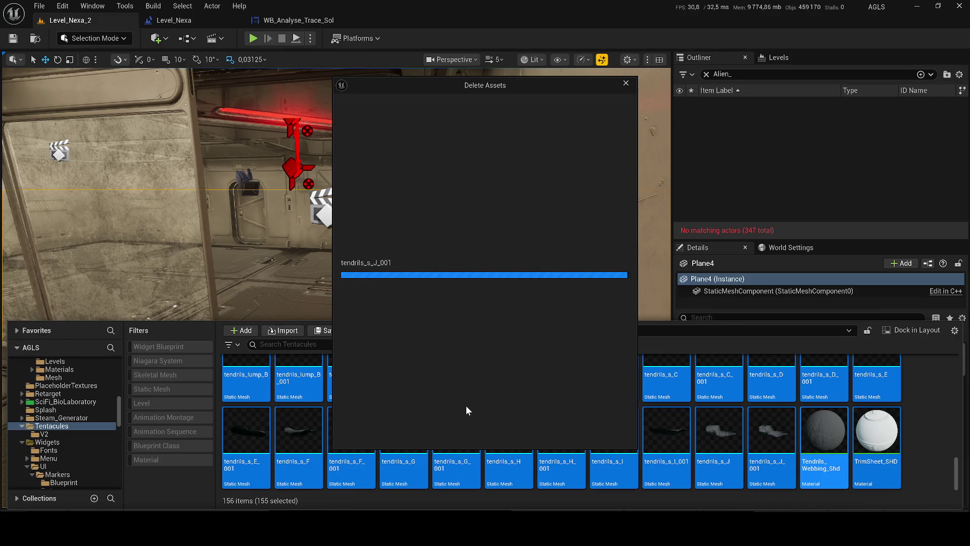
click(426, 430)
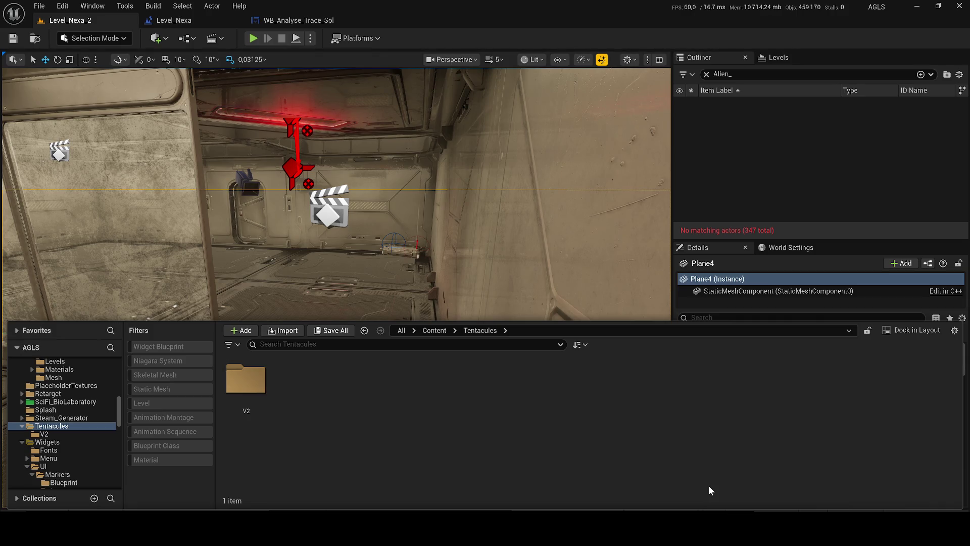
click(253, 394)
Import tentacle.fbx from Downloads into V2 with Combine Static Meshes enabled.
double_click(253, 394)
key(alt+Tab)
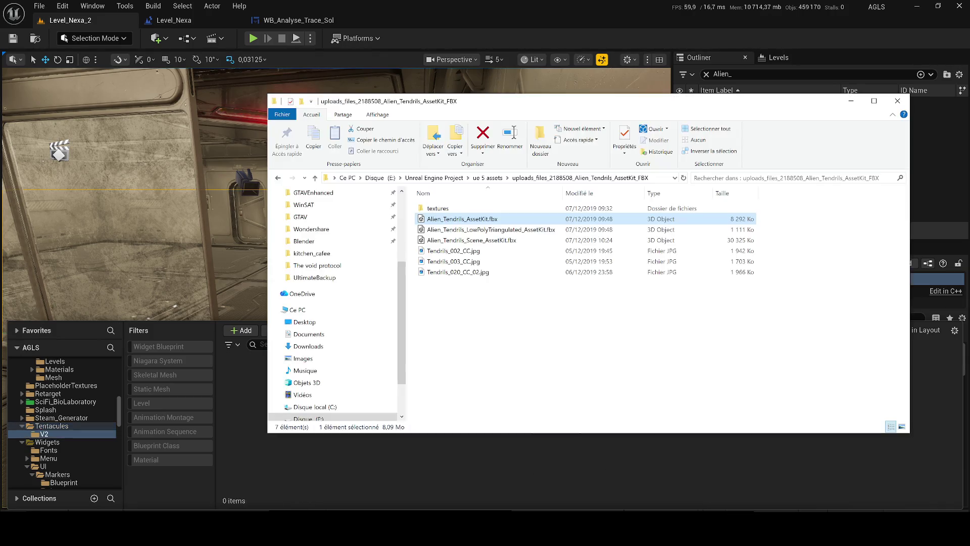
click(307, 347)
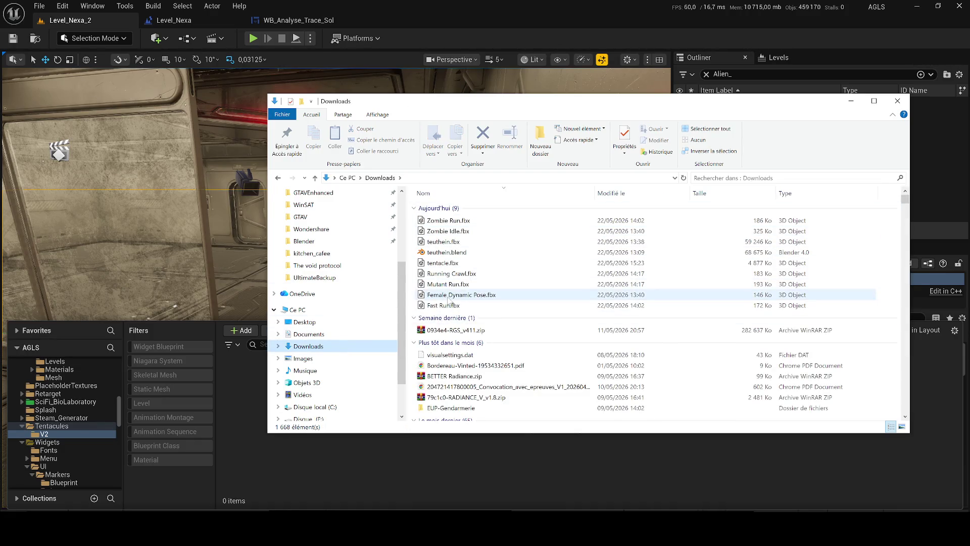
click(442, 263)
drag(263, 442, 263, 442)
click(851, 101)
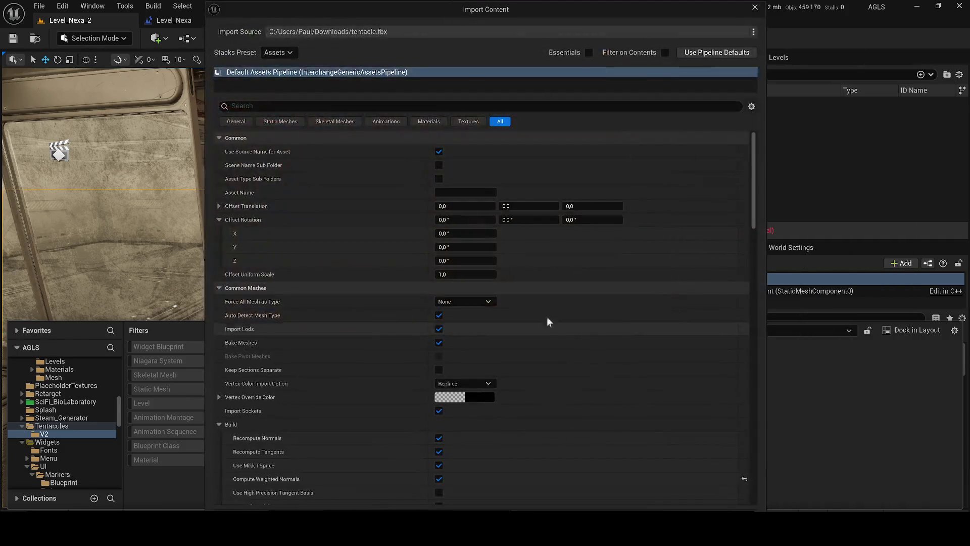
text(combi)
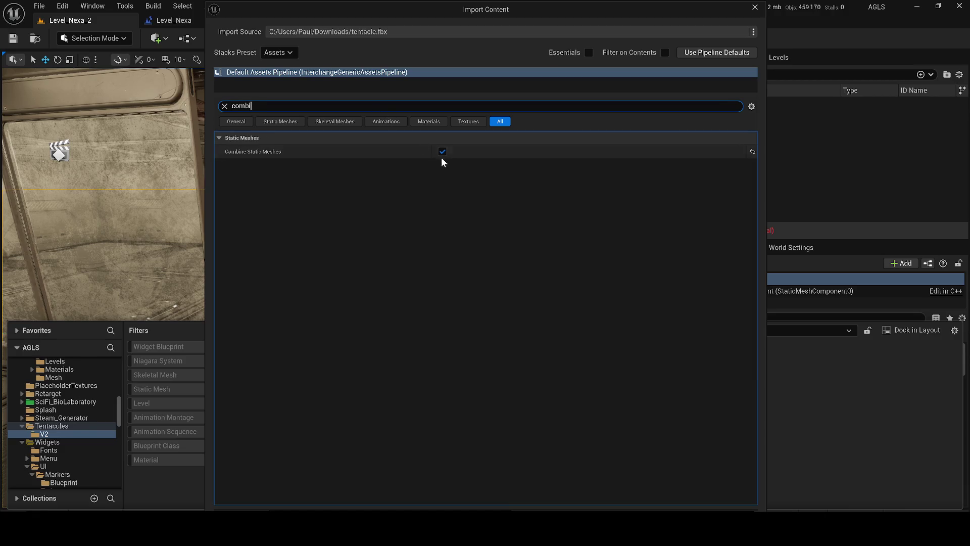
click(697, 520)
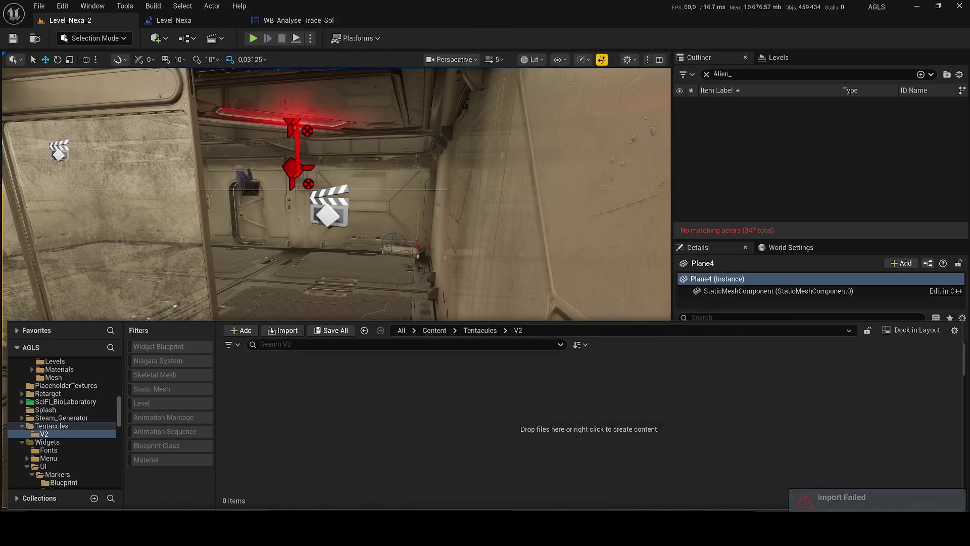
Drag tentacle.fbx from Downloads into the V2 content folder to start a new import.
click(564, 383)
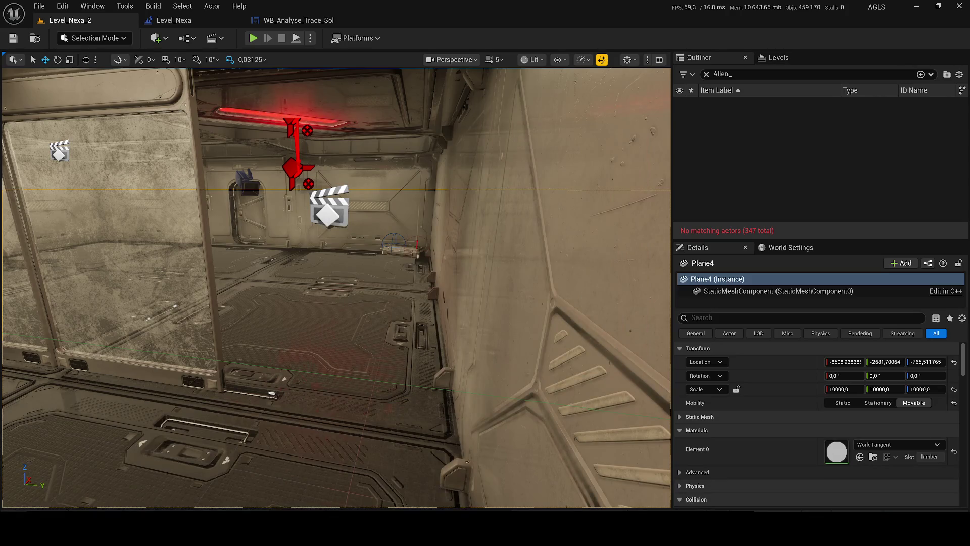
key(ctrl+space)
key(alt+Tab)
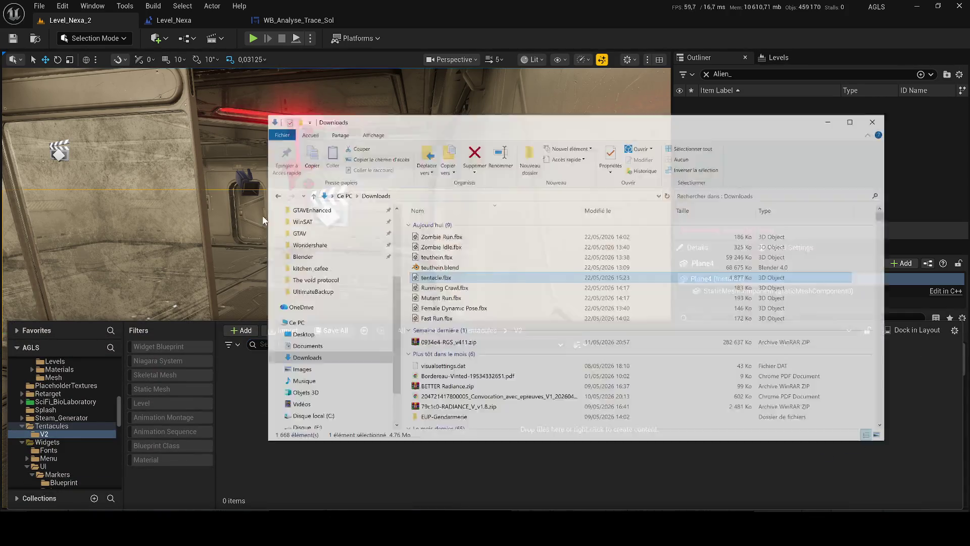
drag(443, 263, 938, 394)
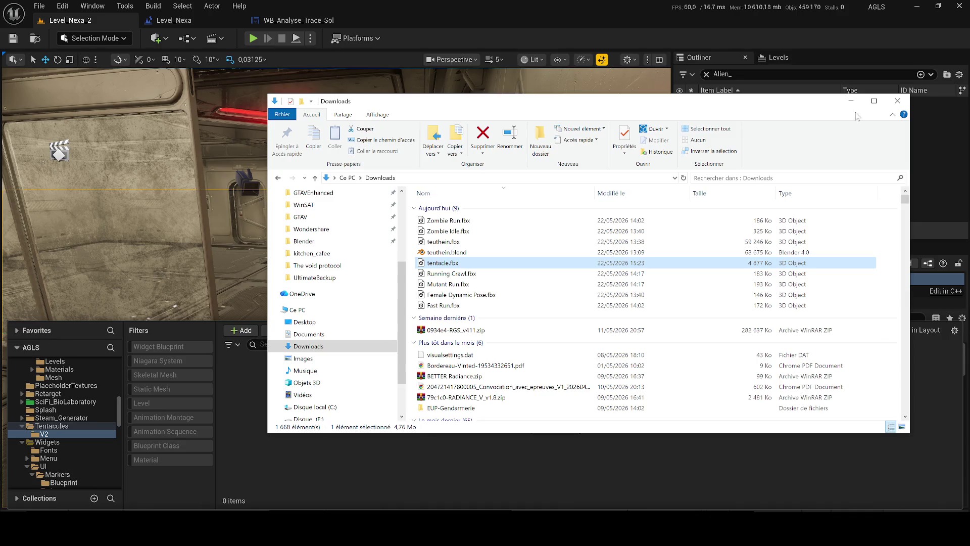
click(851, 100)
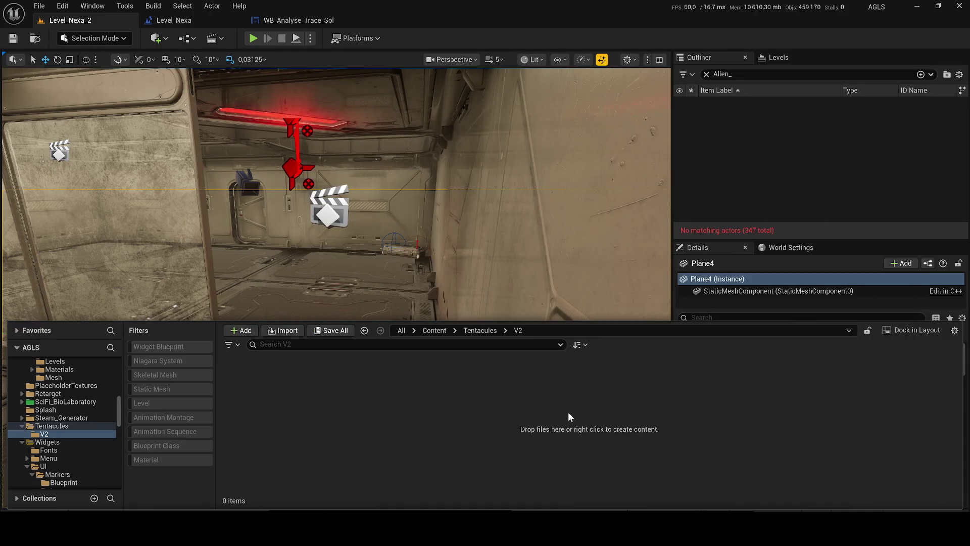
key(alt+Tab)
drag(449, 263, 514, 475)
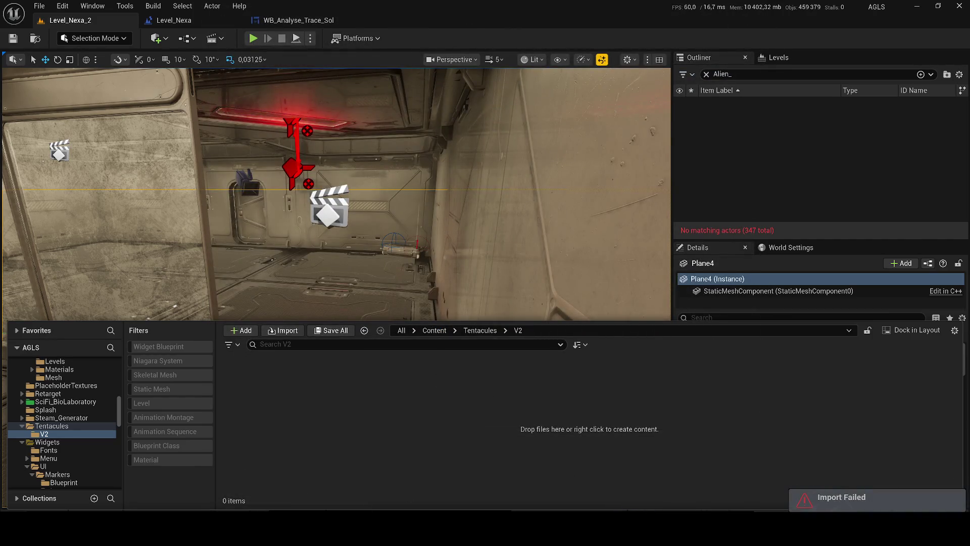
key(alt+Tab)
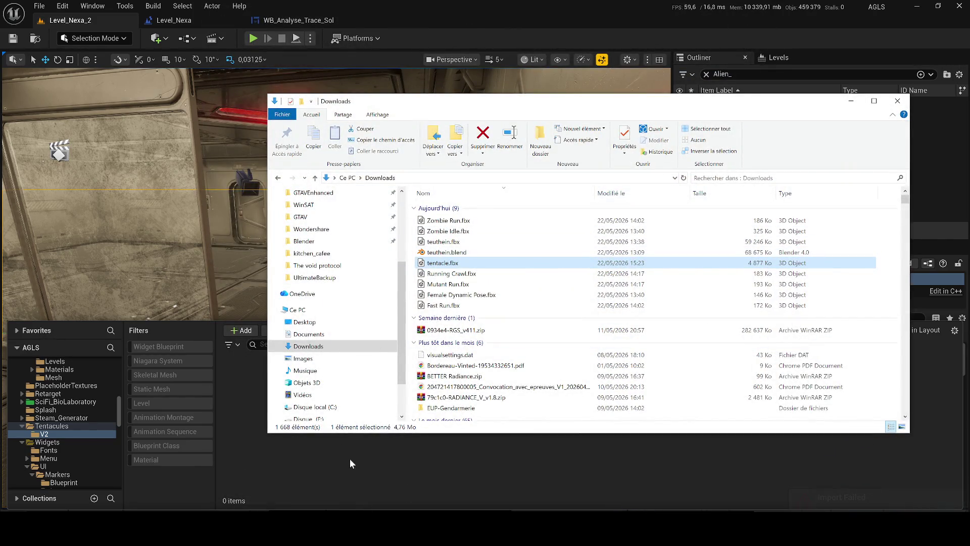
drag(443, 263, 450, 484)
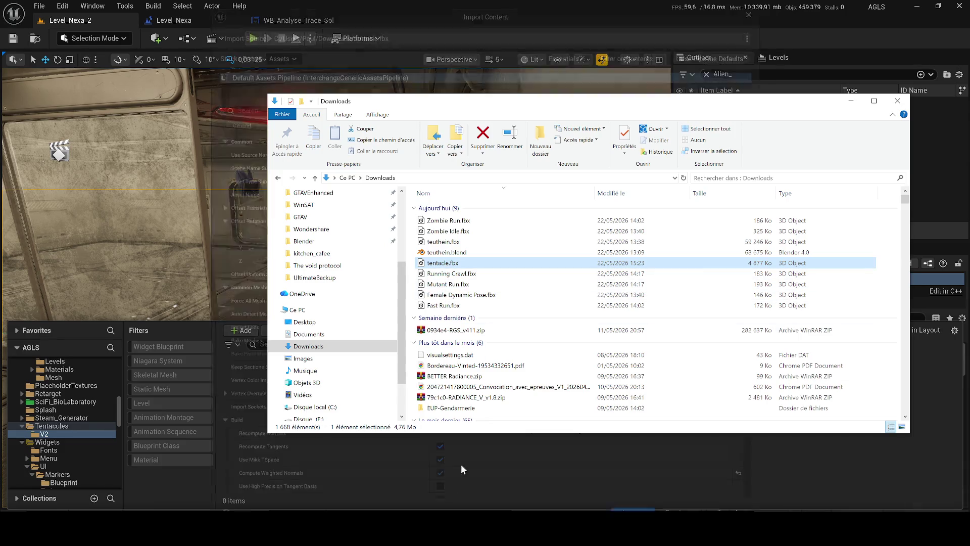
Preview the FBX contents, expanding the Tendrils_Webbing_Shd material to inspect its sub-nodes.
click(474, 48)
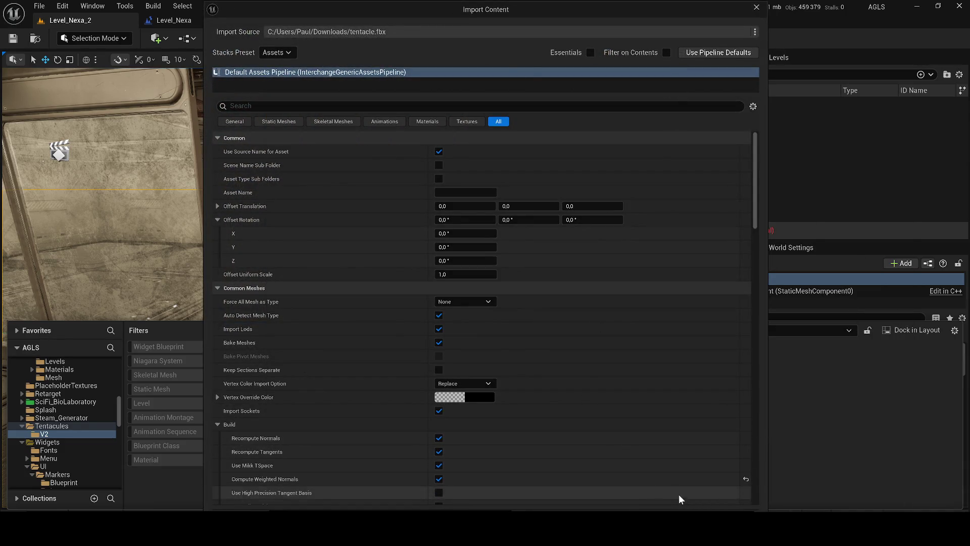
mouse_move(520, 19)
mouse_down()
mouse_move(506, 9)
mouse_move(503, 19)
mouse_up()
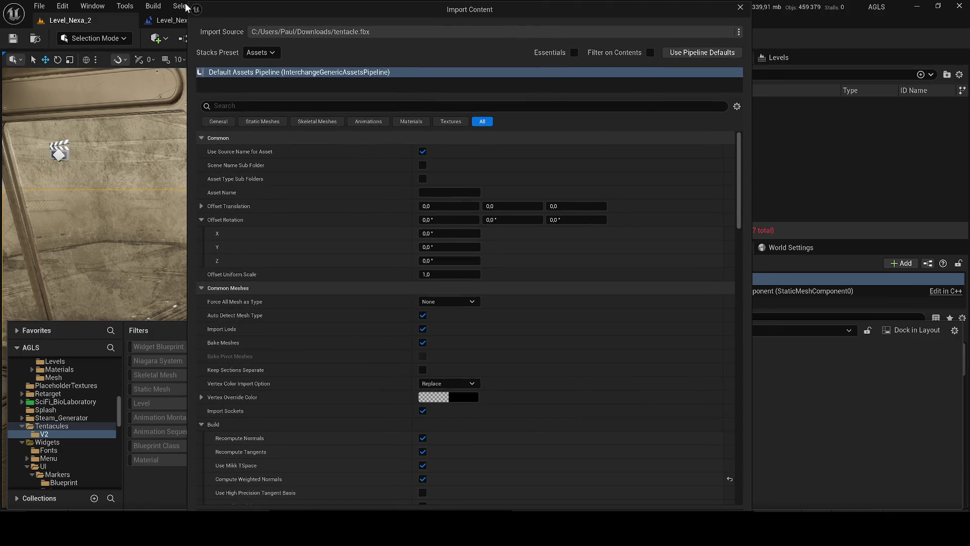
drag(191, 4, 179, 39)
scroll(511, 297, down, 4)
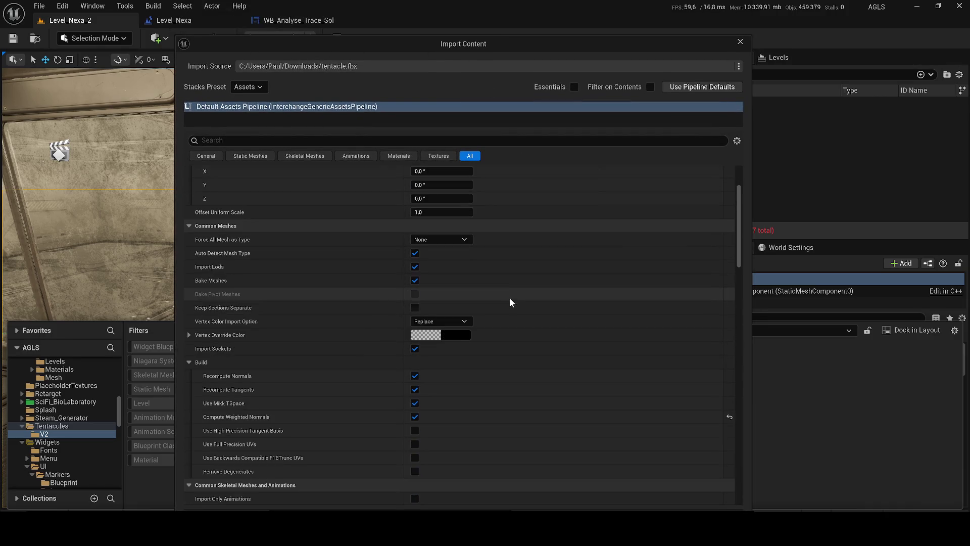
drag(739, 225, 748, 483)
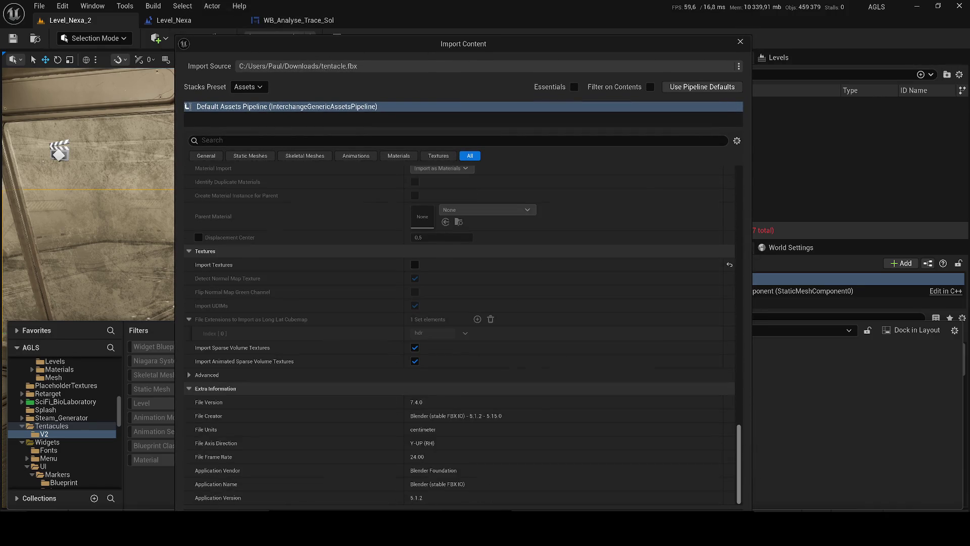
drag(489, 47, 493, 21)
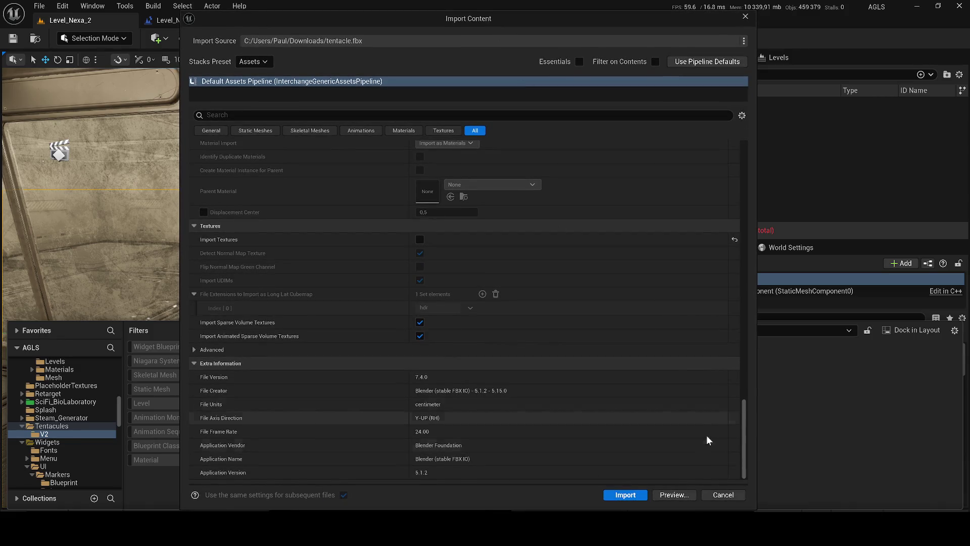
click(683, 496)
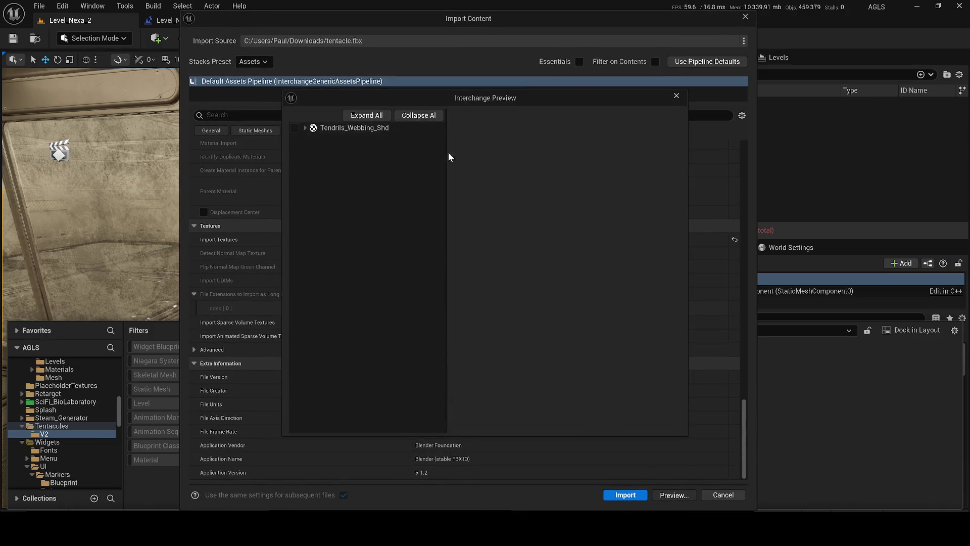
click(324, 128)
click(305, 128)
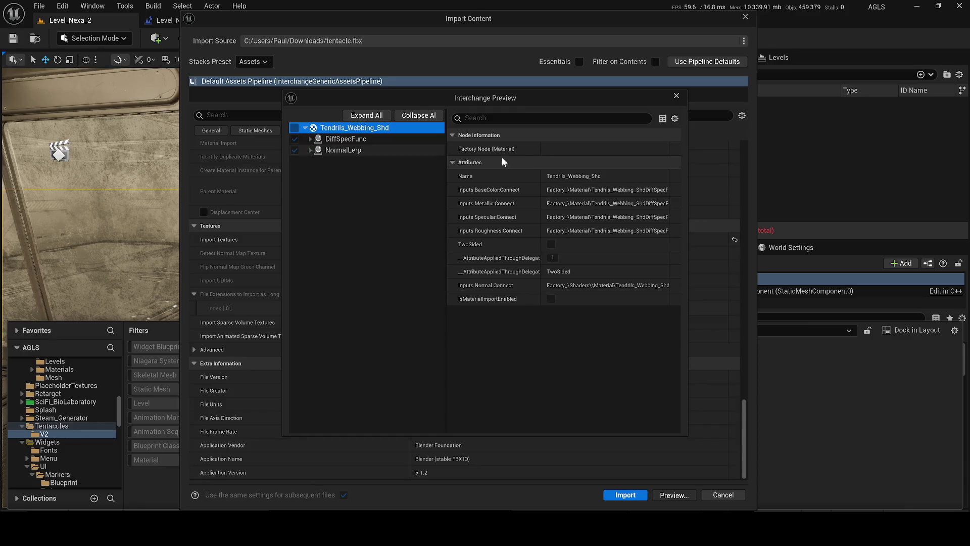
click(677, 96)
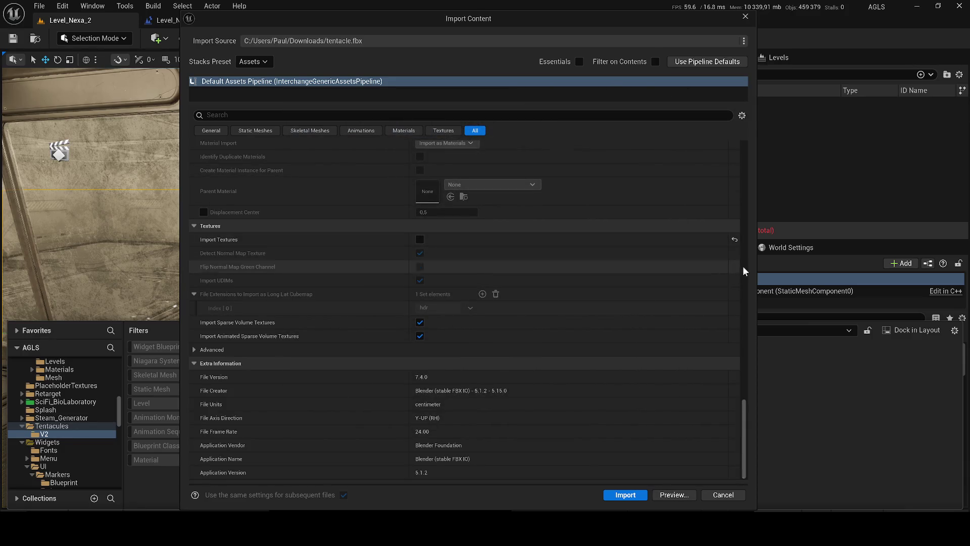
Check the FBX translator settings, filter to Static Meshes settings and run the import.
click(744, 42)
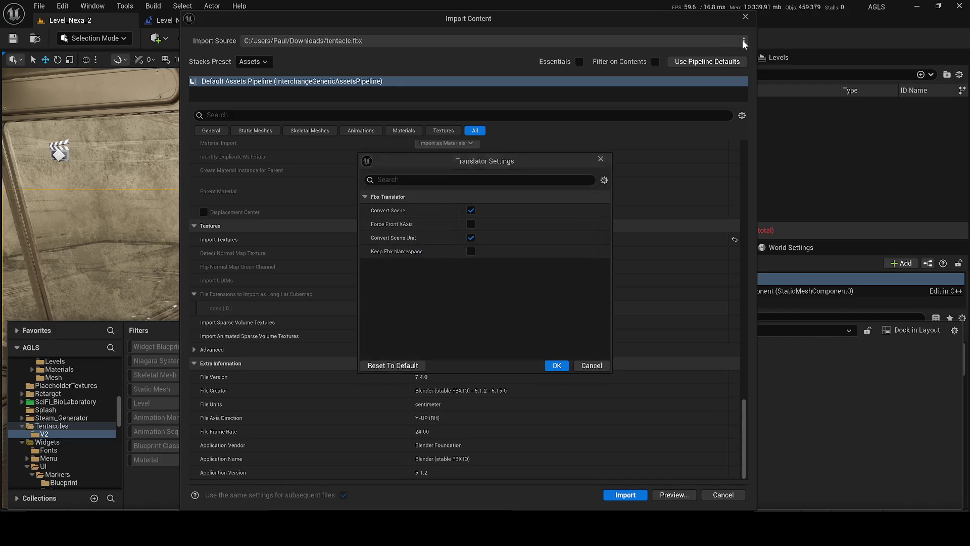
click(601, 159)
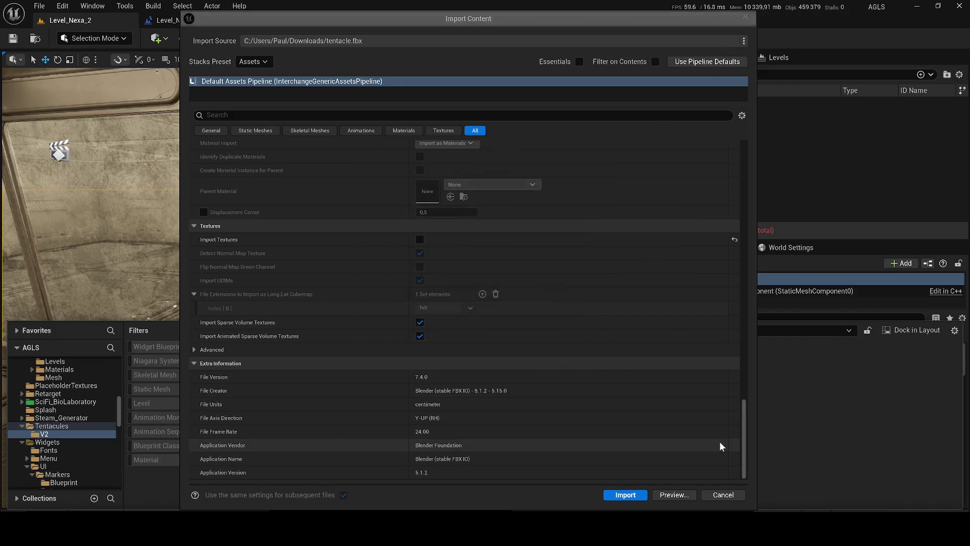
drag(739, 403, 723, 144)
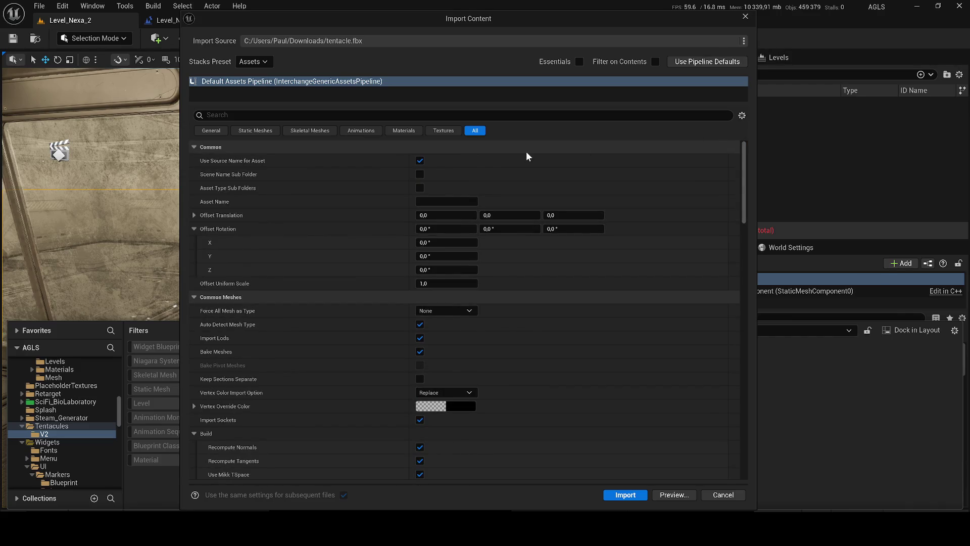
click(439, 301)
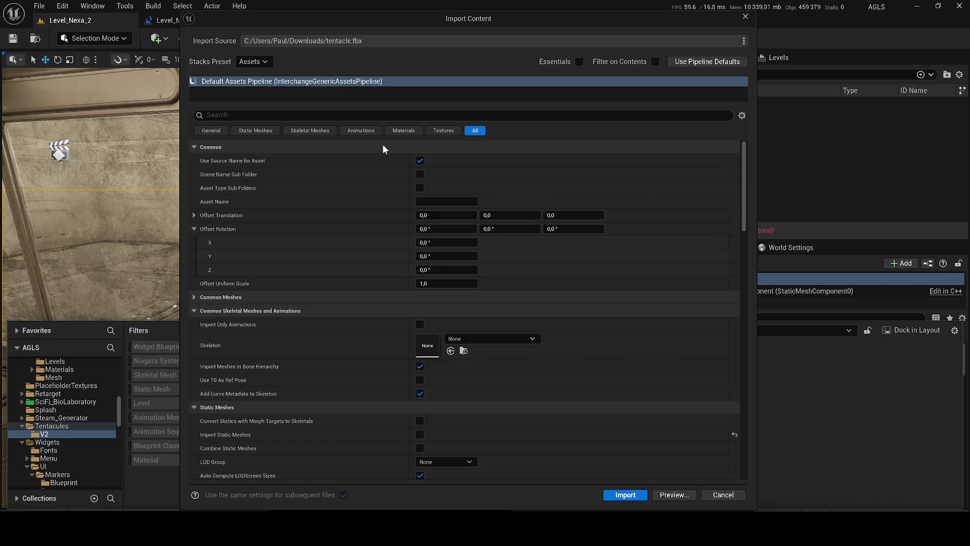
click(271, 129)
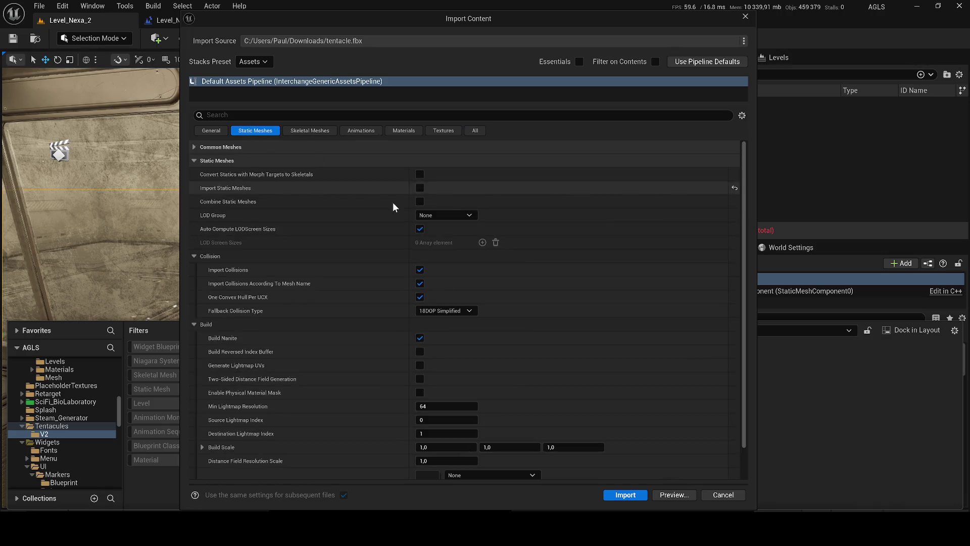
scroll(570, 399, down, 2)
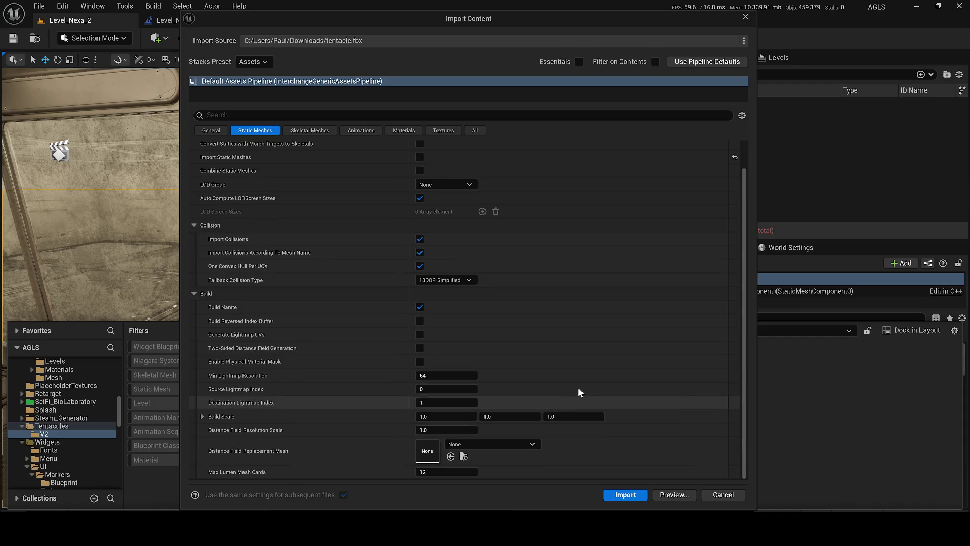
click(635, 494)
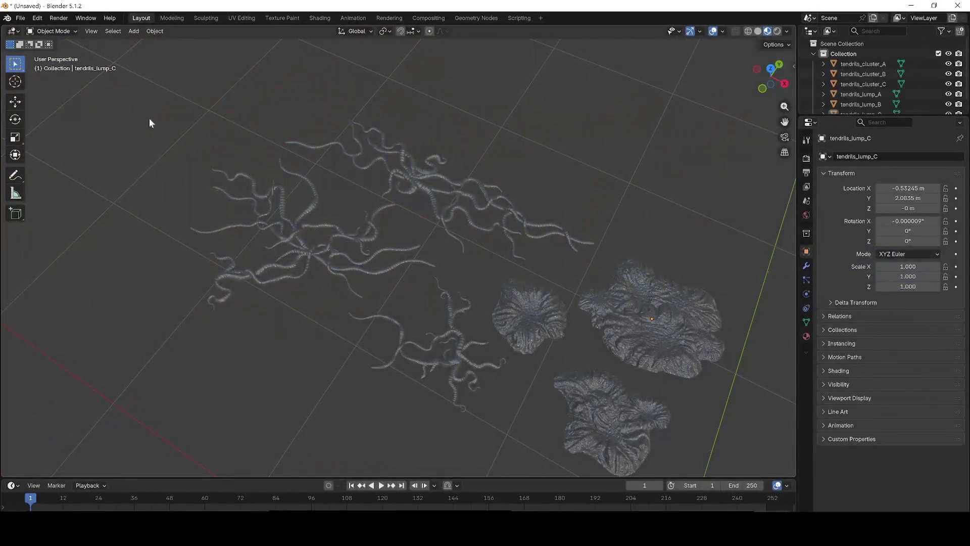
Re-export the tendril scene as FBX, overwriting the existing tentacle.fbx.
scroll(415, 276, down, 3)
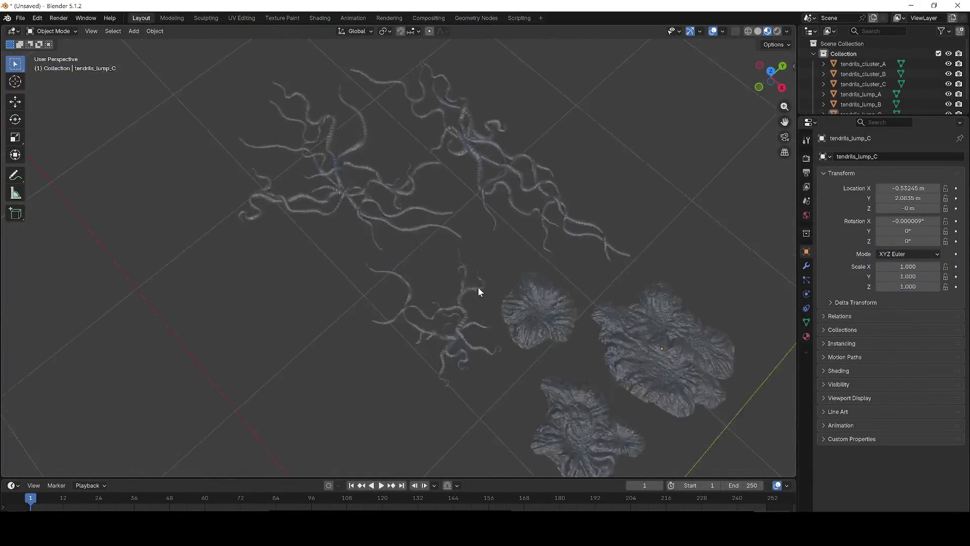
click(21, 19)
mouse_move(50, 174)
click(174, 260)
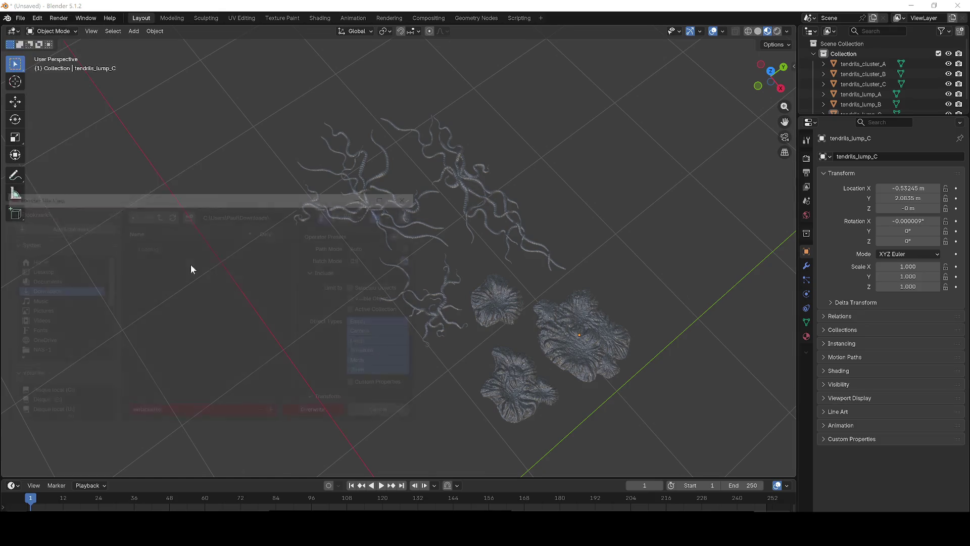
click(335, 413)
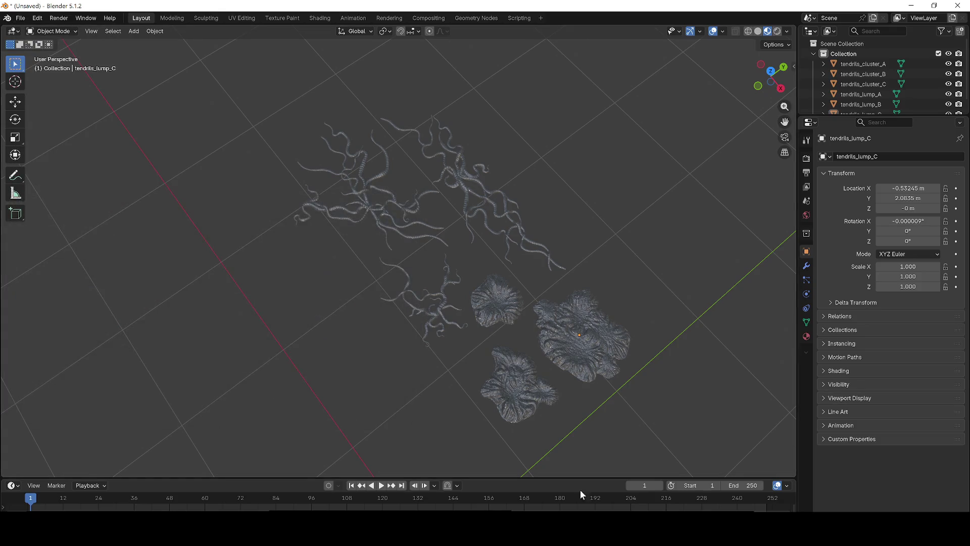
key(alt+Tab)
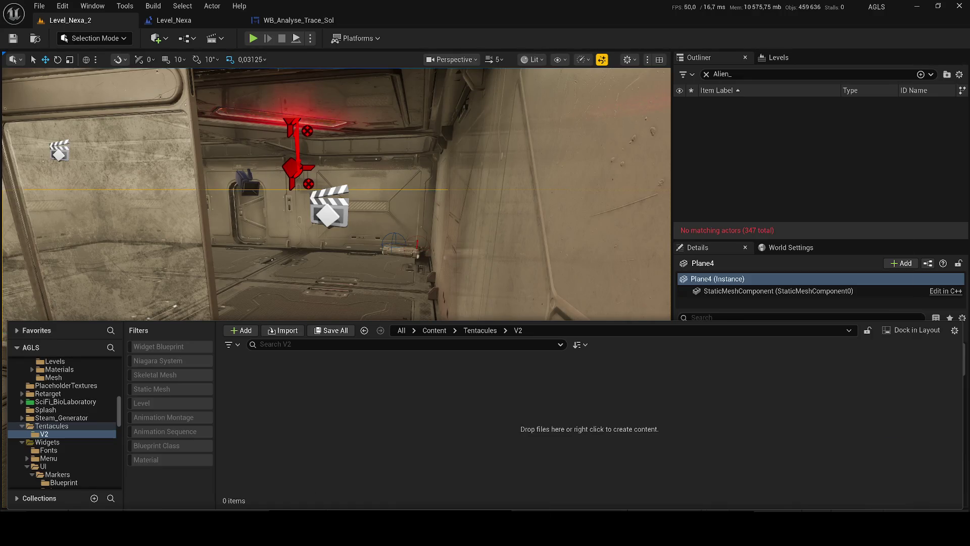
Drag tentacle.fbx from Downloads into Unreal's Content Browser and confirm the import.
key(alt+Tab)
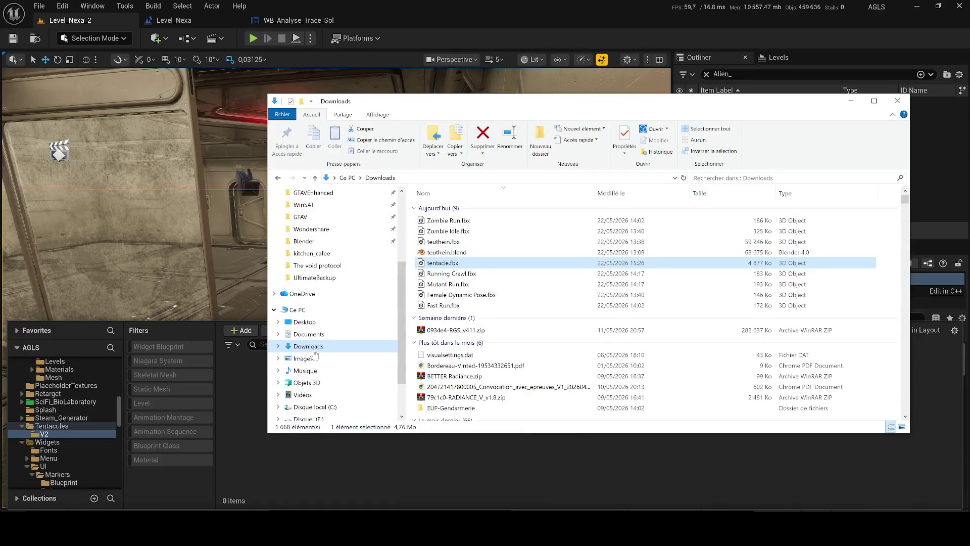
click(311, 348)
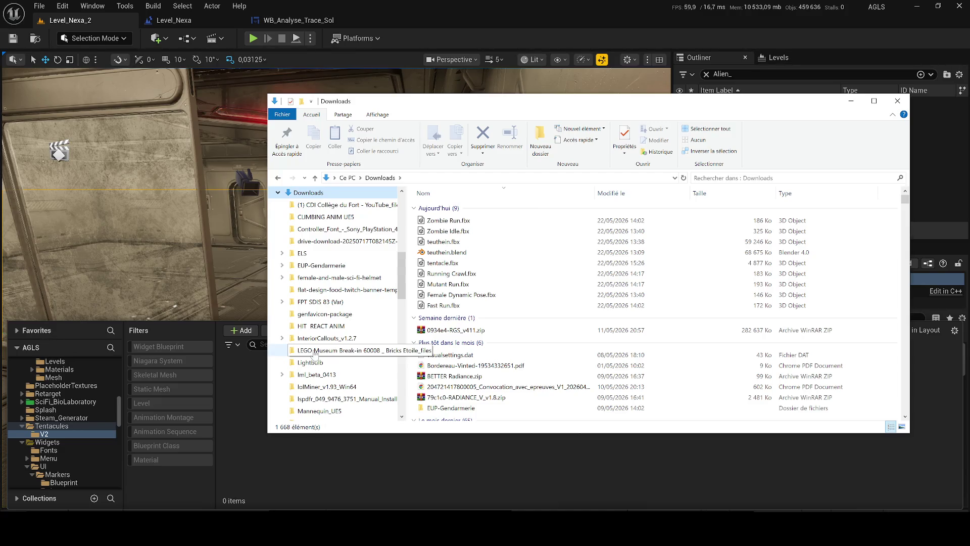
click(445, 242)
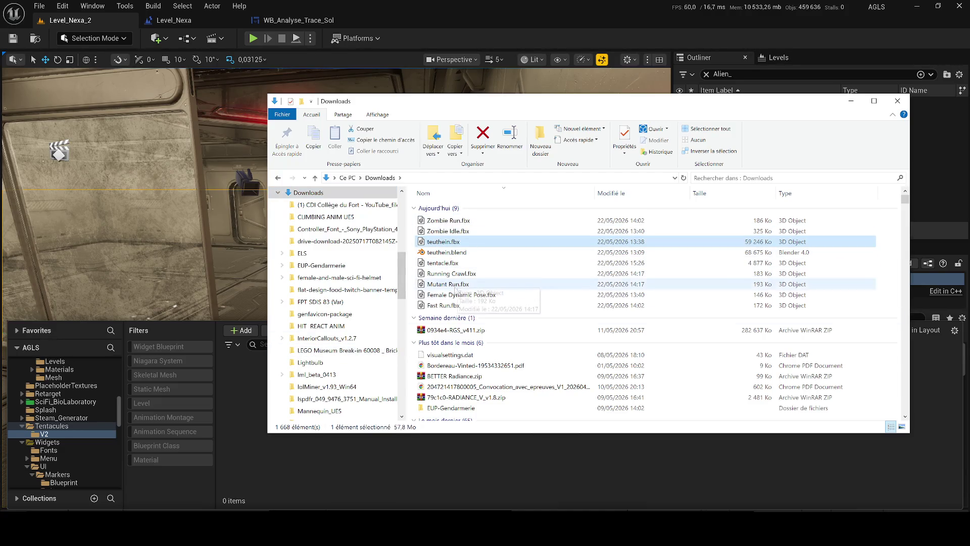
click(444, 263)
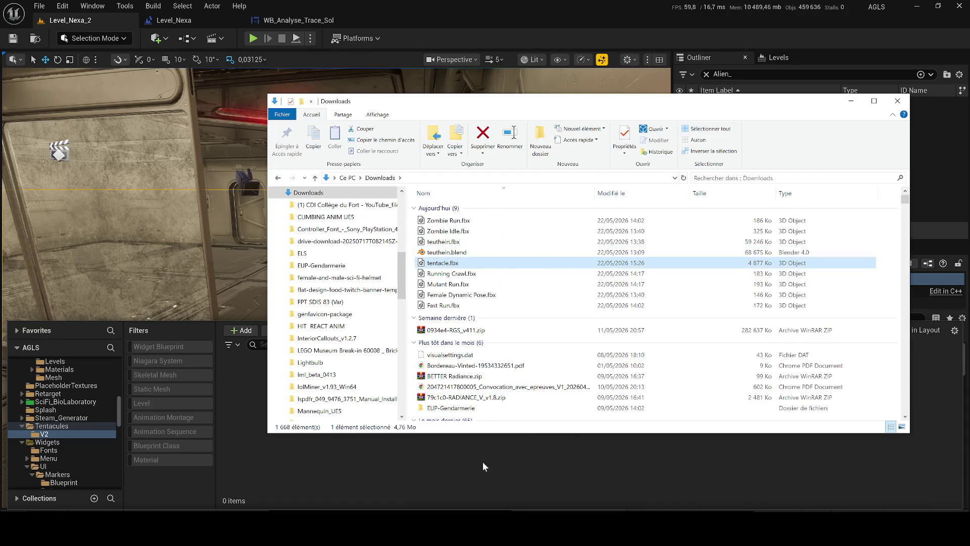
drag(484, 462, 483, 462)
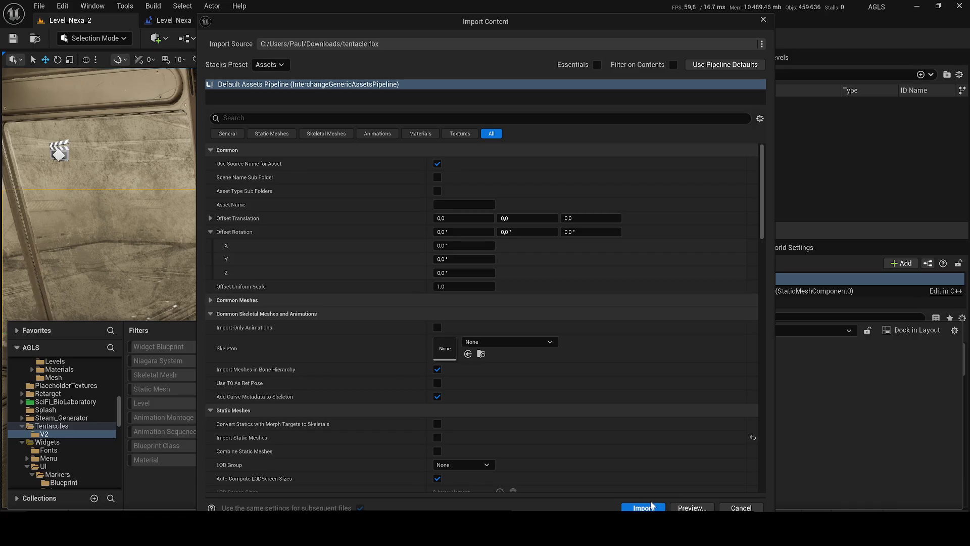
click(652, 506)
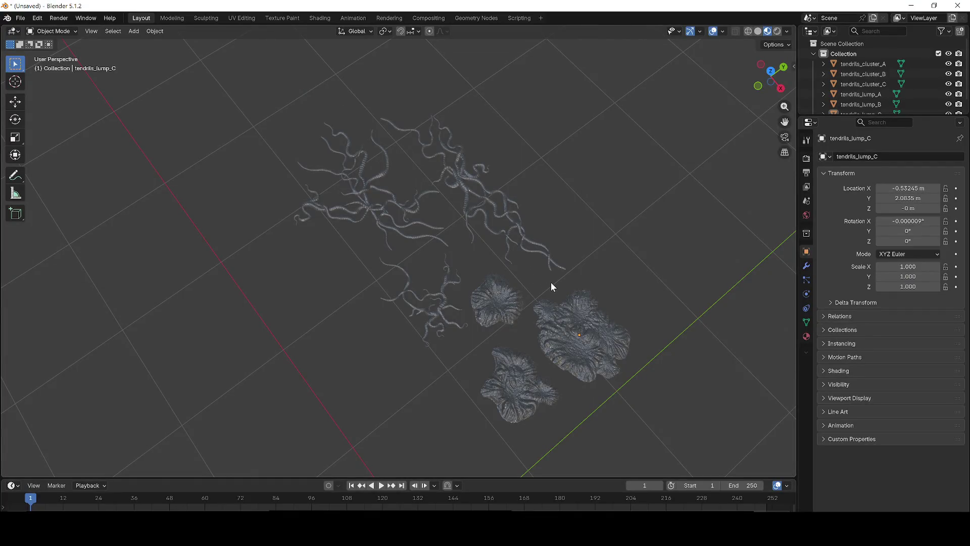
Export the tendril scene as Untitled.glb in glTF 2.0 format into Downloads.
click(20, 22)
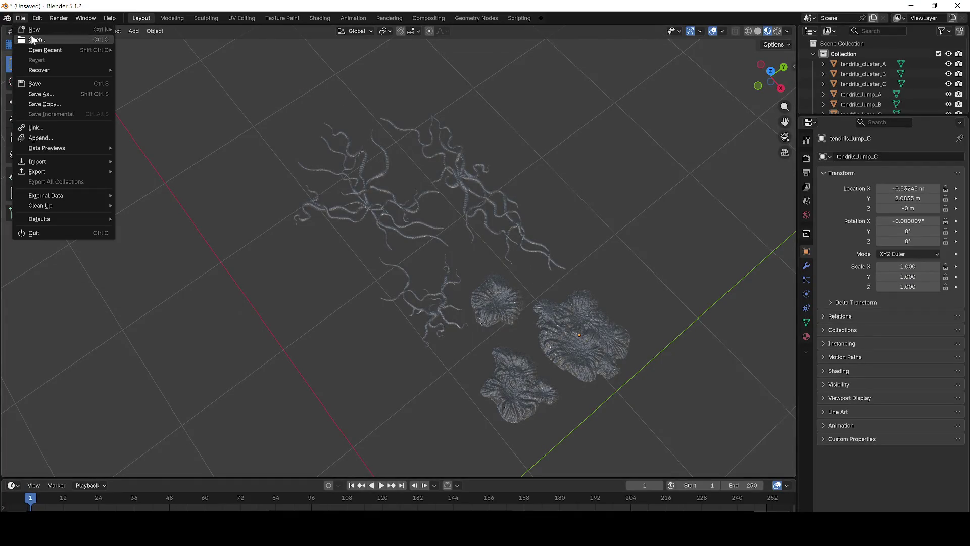
mouse_move(56, 172)
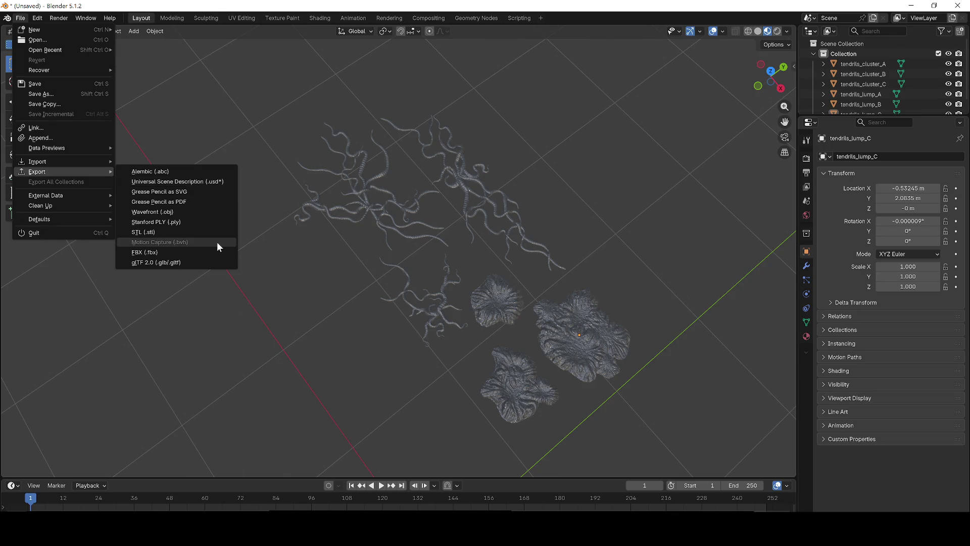
click(194, 263)
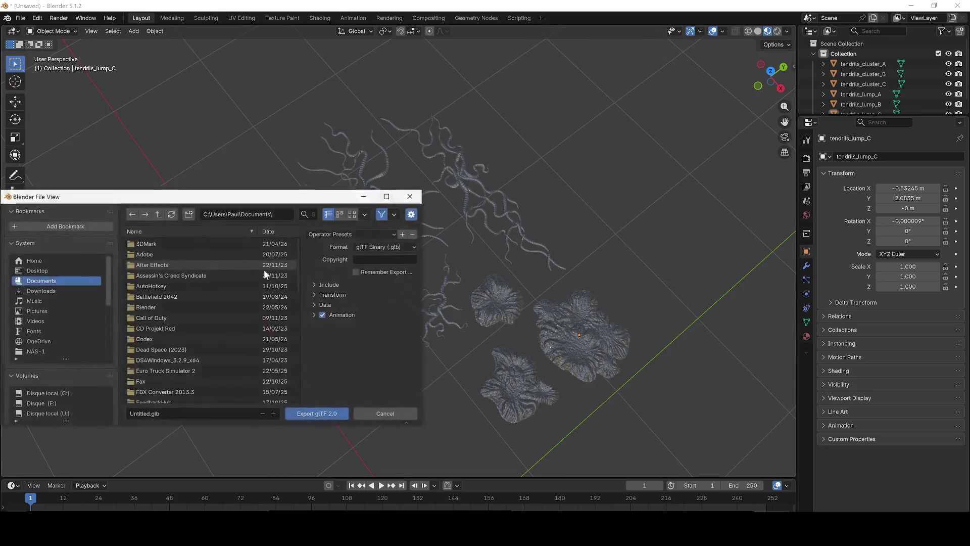
click(40, 291)
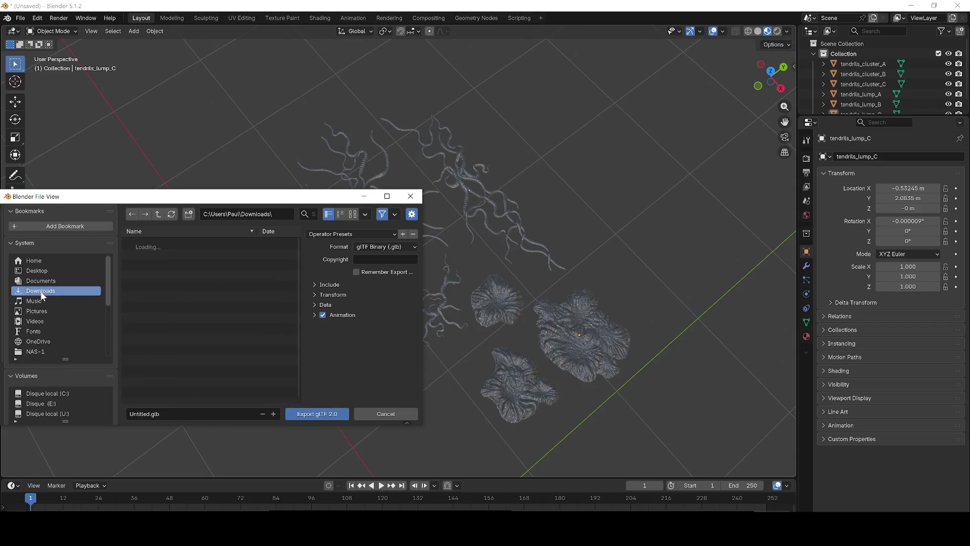
click(385, 413)
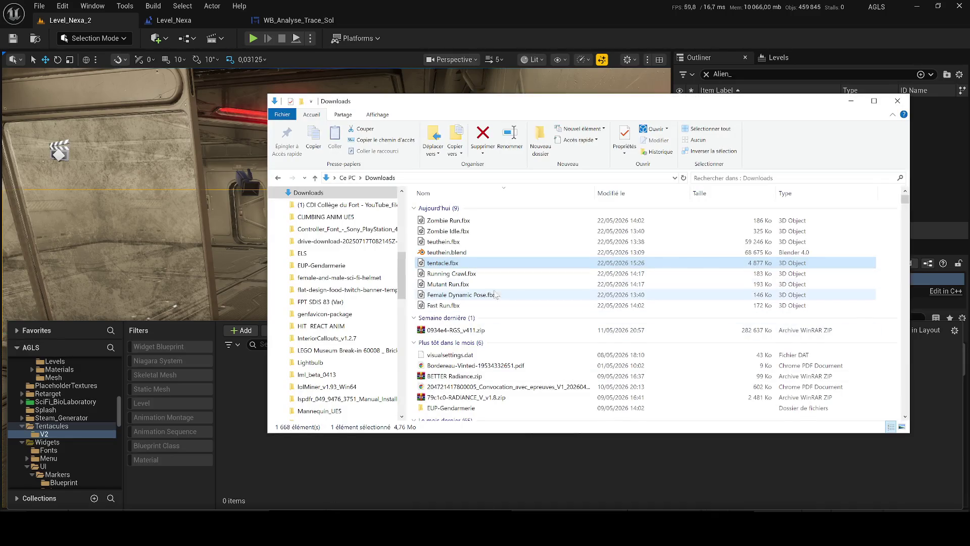
Import Untitled.glb from Explorer into the Tentacules/V2 content folder.
click(484, 316)
drag(434, 480, 475, 477)
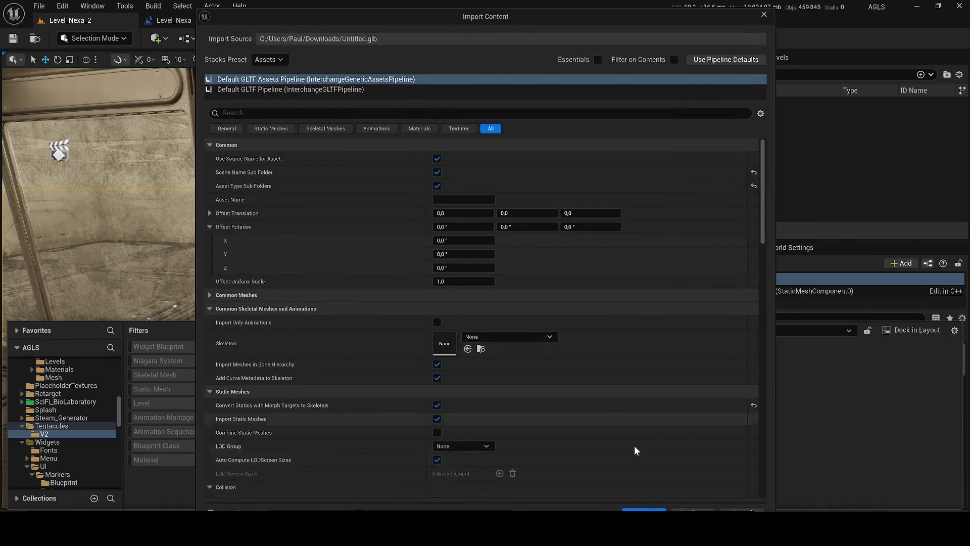
click(644, 512)
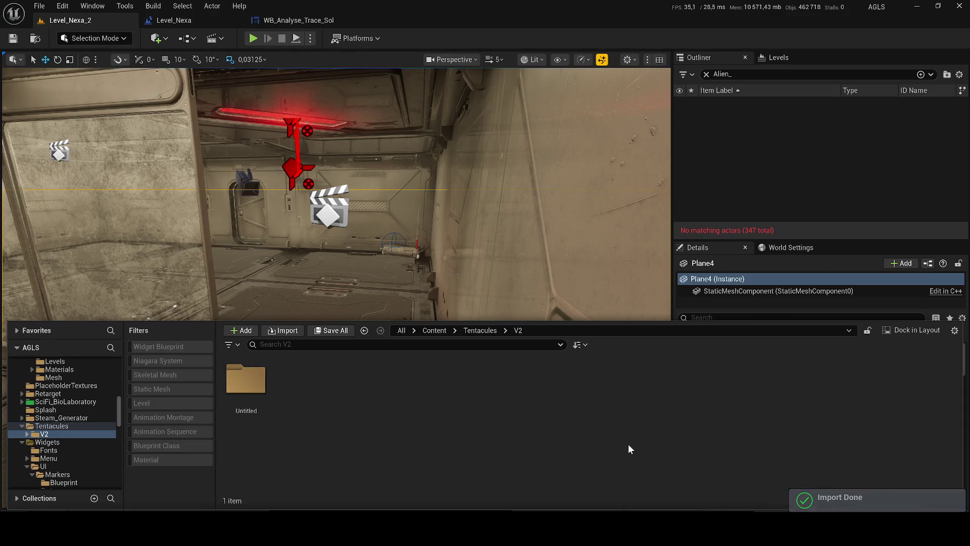
Go to Untitled/StaticMeshes and save all six imported tendril meshes.
double_click(246, 379)
double_click(246, 379)
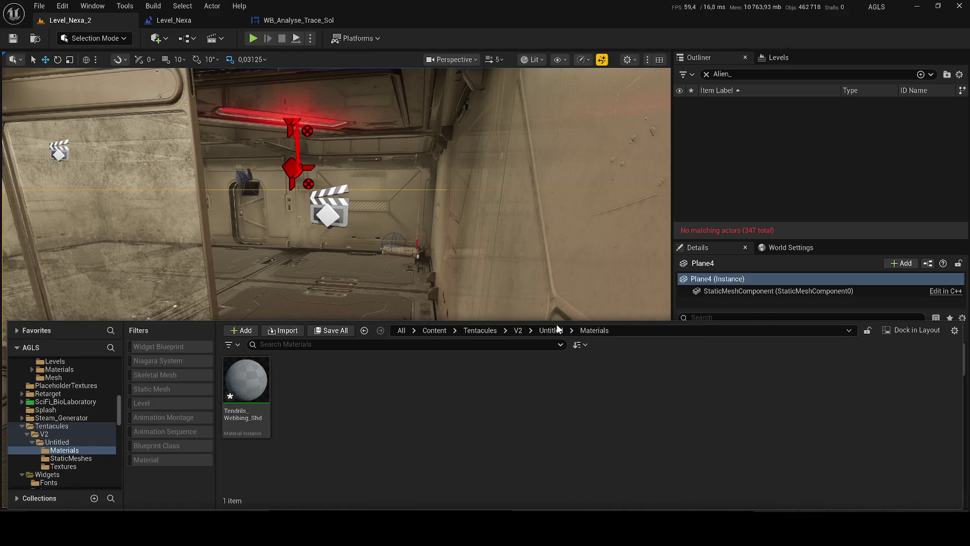
click(559, 326)
click(580, 365)
click(551, 331)
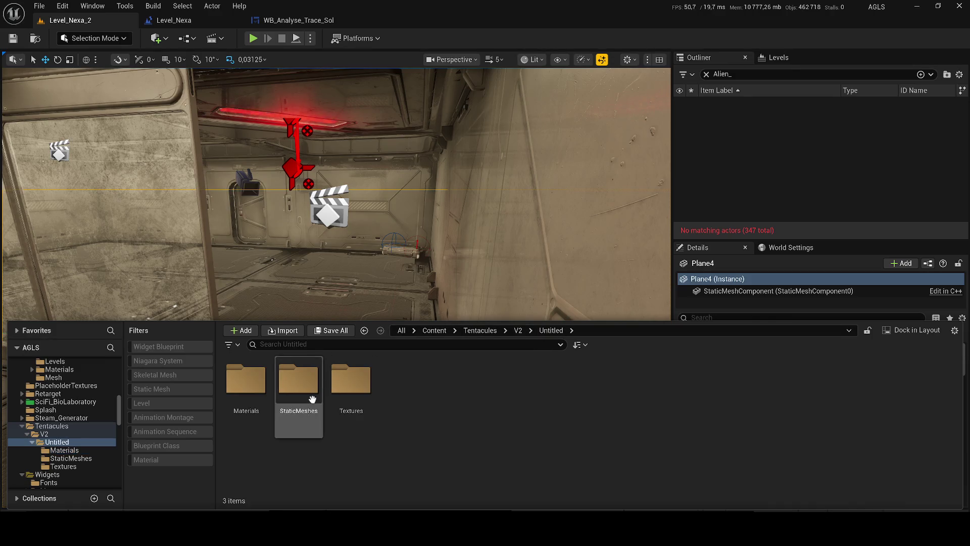
double_click(313, 402)
drag(404, 384, 423, 395)
key(Escape)
click(508, 394)
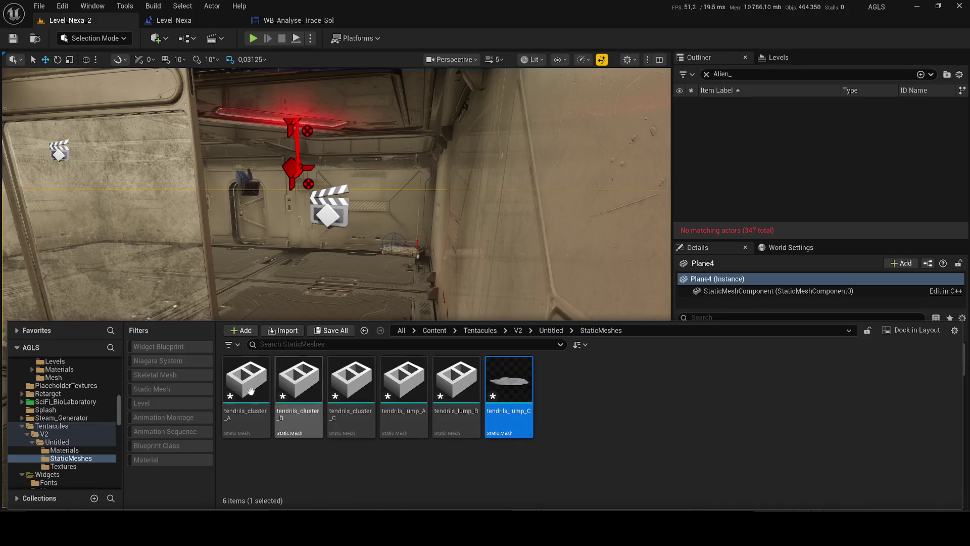
key(ctrl+a)
key(ctrl+s)
click(508, 442)
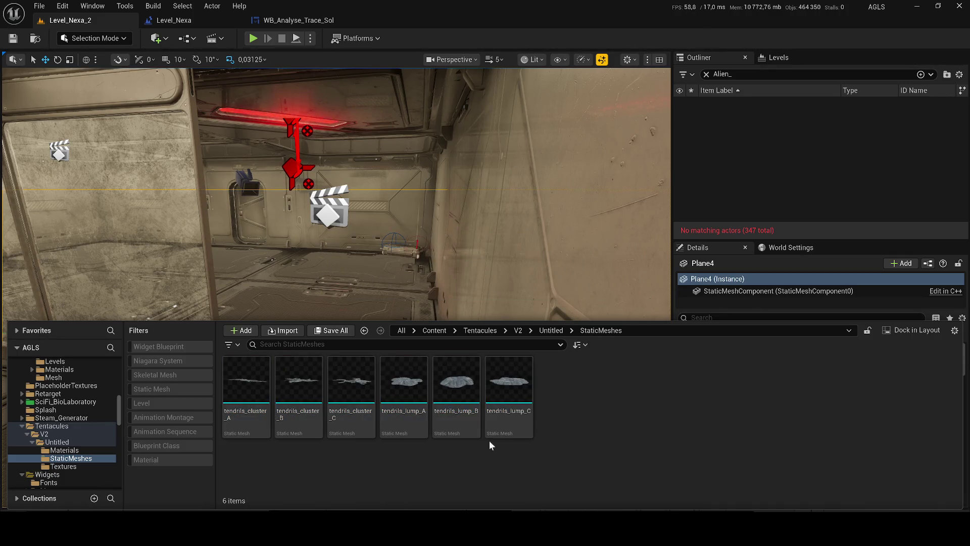
Place tendrils_cluster_C in the corridor and scale it to 1.5675 × 2.8075 × 2.34.
click(356, 405)
mouse_move(358, 408)
mouse_down()
mouse_move(369, 368)
mouse_move(362, 321)
mouse_move(403, 333)
mouse_up()
key(f)
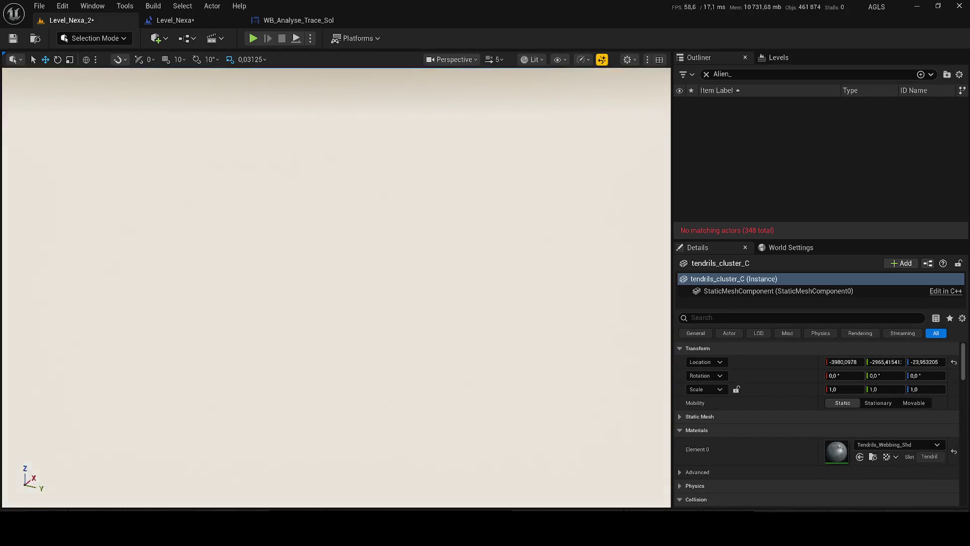
scroll(417, 327, down, 5)
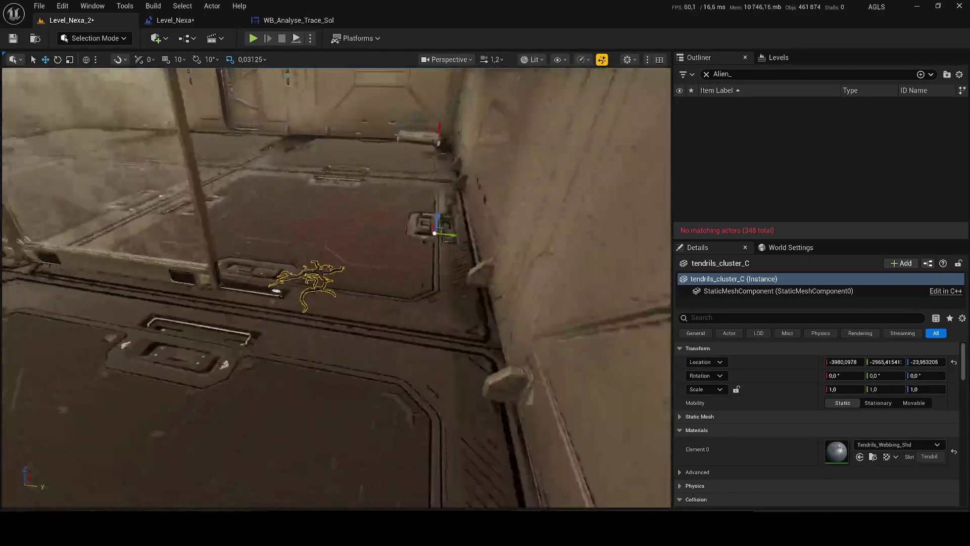
drag(424, 256, 424, 257)
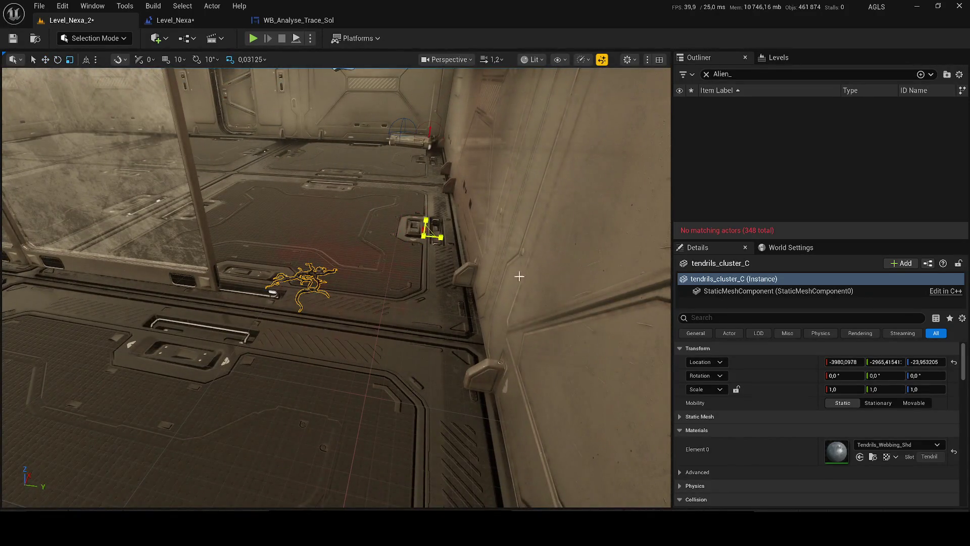
drag(833, 389, 859, 389)
mouse_move(885, 389)
mouse_down()
mouse_move(930, 389)
mouse_move(922, 380)
mouse_up()
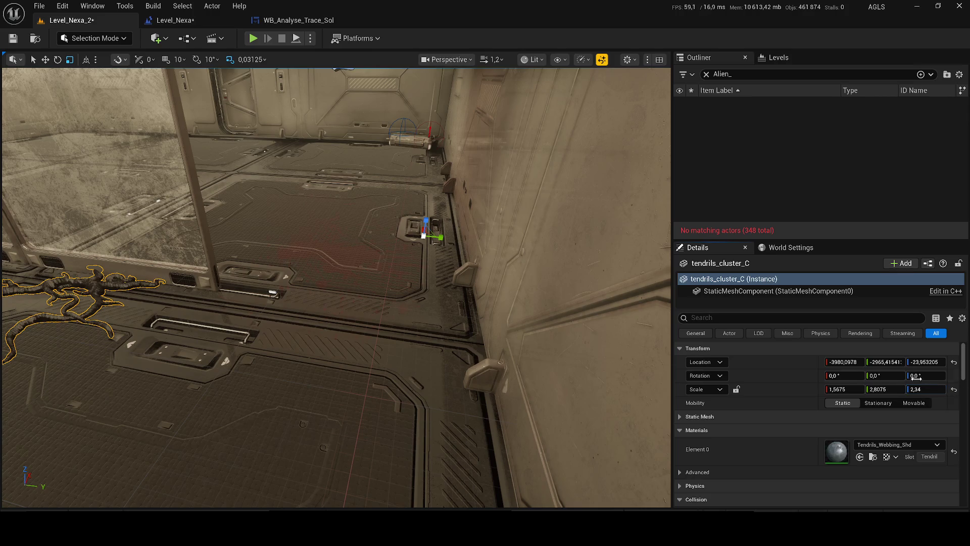
Slide tendrils_cluster_C toward the floor centre, rotate it slightly around Z, and save the level.
scroll(415, 237, up, 3)
mouse_move(412, 237)
mouse_down()
mouse_move(642, 255)
mouse_move(628, 267)
mouse_move(395, 207)
mouse_move(480, 237)
mouse_move(405, 212)
mouse_move(354, 192)
mouse_move(343, 151)
mouse_move(354, 142)
mouse_up()
scroll(337, 288, down, 2)
mouse_move(530, 212)
mouse_down()
mouse_move(525, 248)
mouse_move(529, 212)
mouse_move(536, 222)
mouse_up()
mouse_move(552, 147)
mouse_down()
mouse_move(566, 144)
mouse_move(544, 193)
mouse_up()
key(ctrl+s)
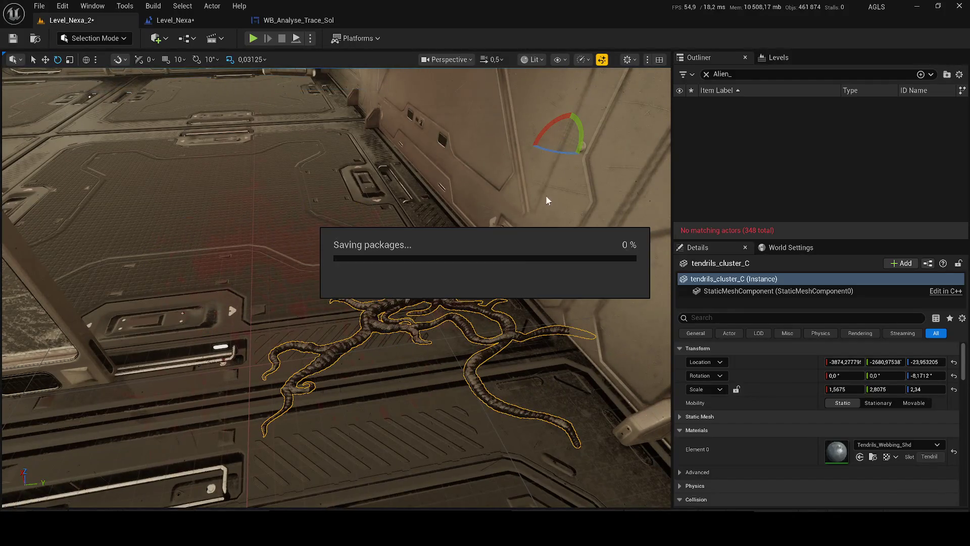
click(428, 292)
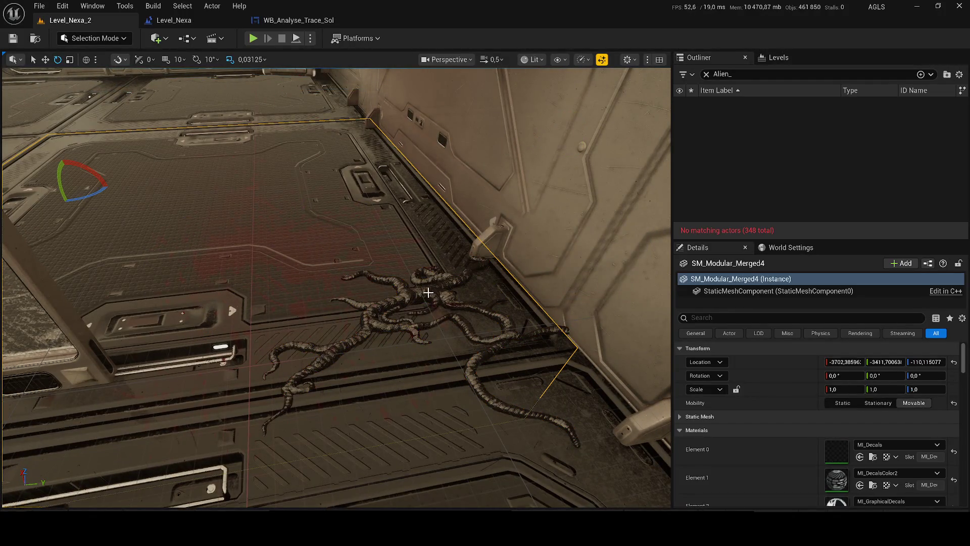
scroll(428, 292, up, 3)
key(ctrl+space)
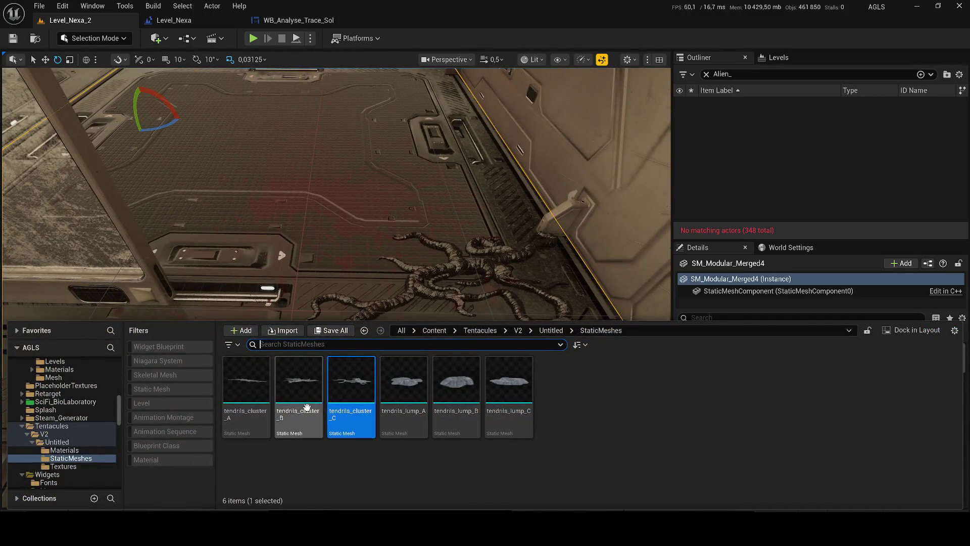
Place tendrils_cluster_B on the corridor floor with a uniform scale of 1.5.
drag(301, 399, 406, 277)
scroll(429, 265, down, 6)
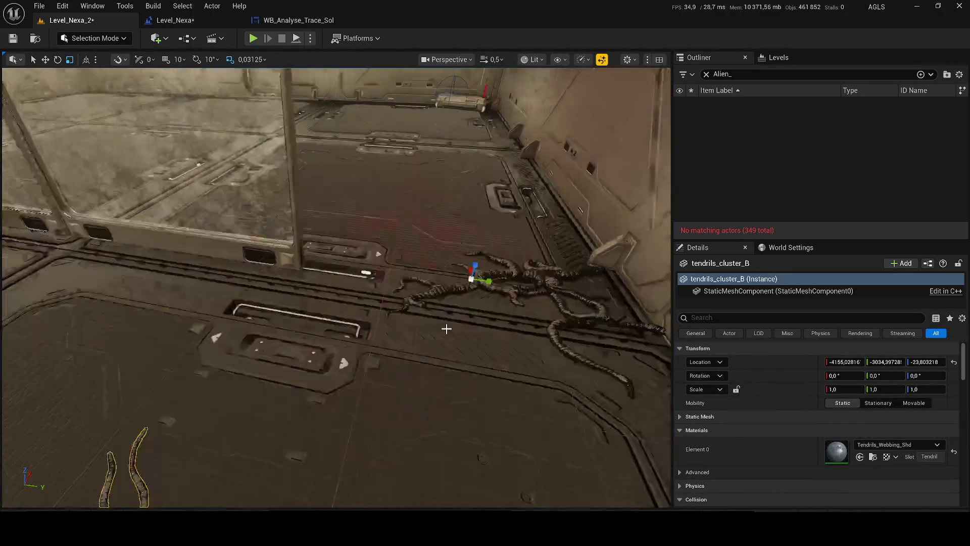
drag(447, 329, 446, 329)
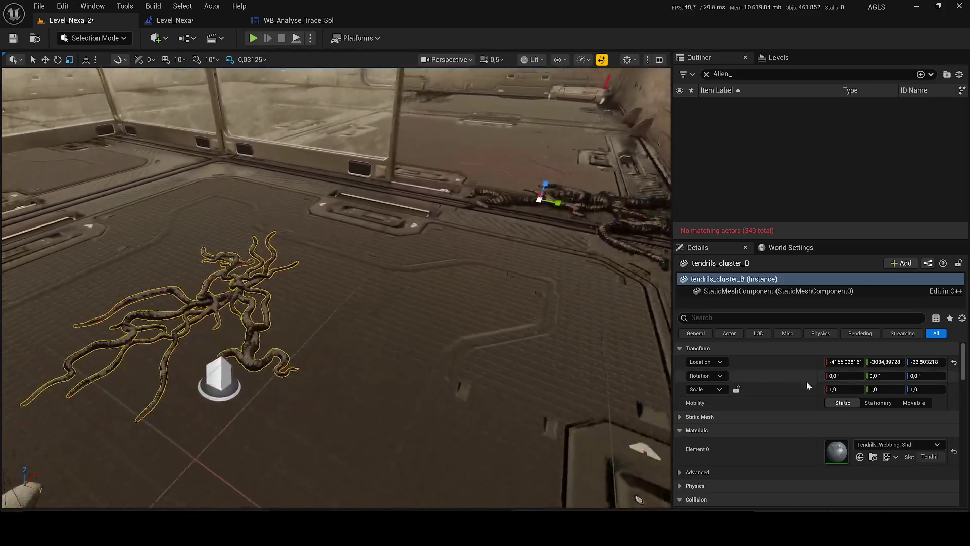
drag(835, 390, 811, 389)
mouse_move(925, 389)
mouse_down()
mouse_move(945, 389)
mouse_move(928, 389)
mouse_up()
click(927, 389)
text(1.5)
click(885, 389)
text(1.5)
click(839, 390)
text(1.5)
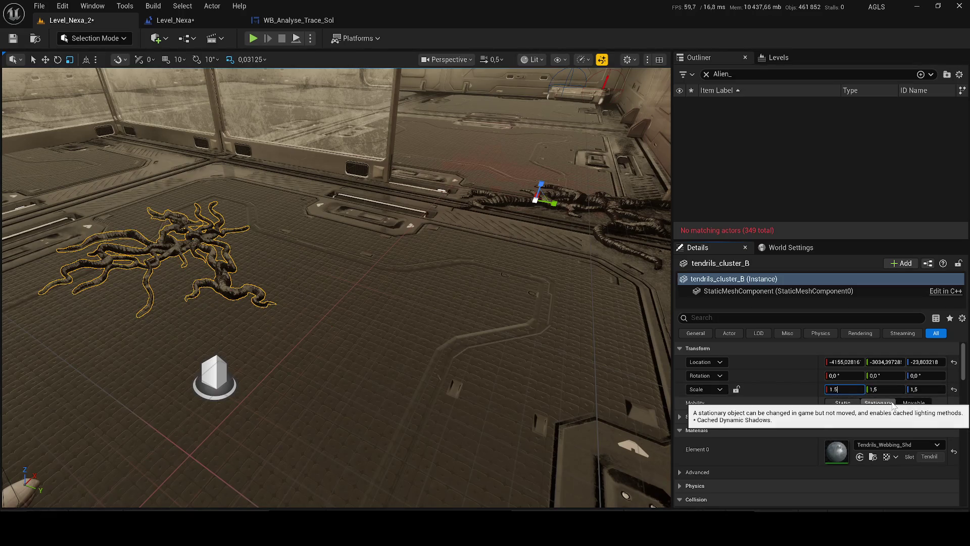
key(Return)
Move tendrils_cluster_B onto the left floor beside cluster C and save the level.
drag(400, 337, 498, 246)
drag(445, 207, 594, 225)
mouse_move(342, 198)
mouse_down()
mouse_move(303, 187)
mouse_move(342, 199)
mouse_up()
mouse_move(281, 214)
mouse_down()
mouse_move(30, 169)
mouse_move(88, 183)
mouse_up()
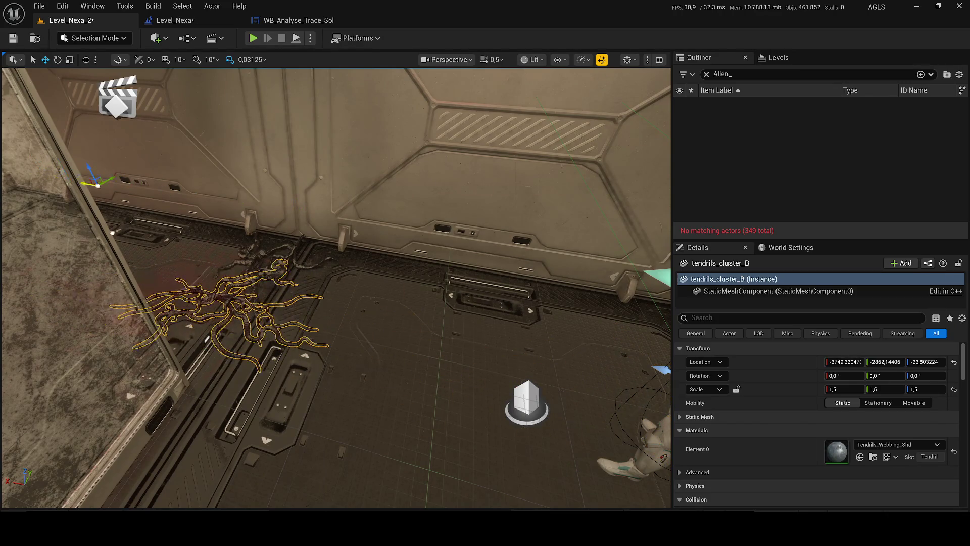
click(706, 75)
double_click(749, 147)
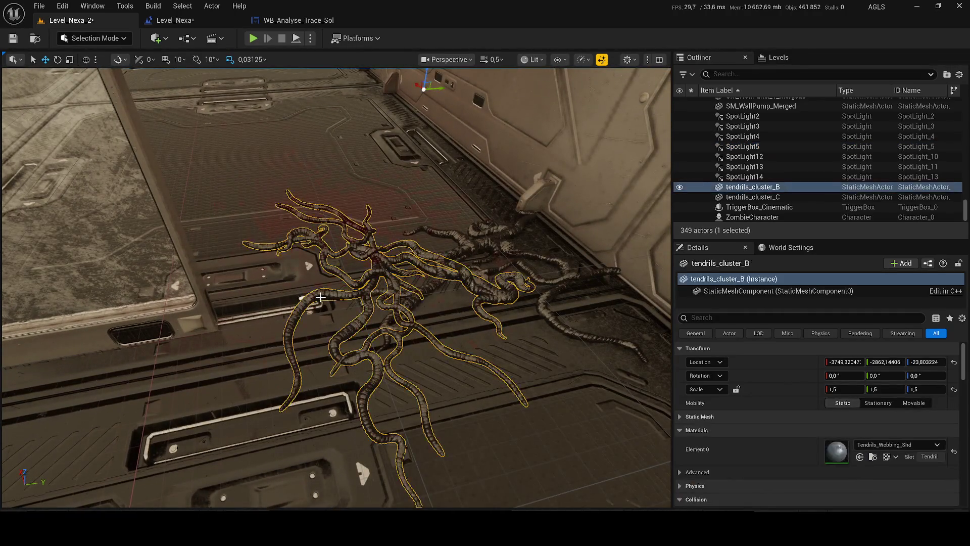
click(395, 306)
mouse_move(424, 90)
mouse_down()
mouse_move(386, 87)
mouse_move(402, 93)
mouse_move(394, 107)
mouse_move(380, 97)
mouse_move(448, 101)
mouse_up()
key(w)
key(ctrl+s)
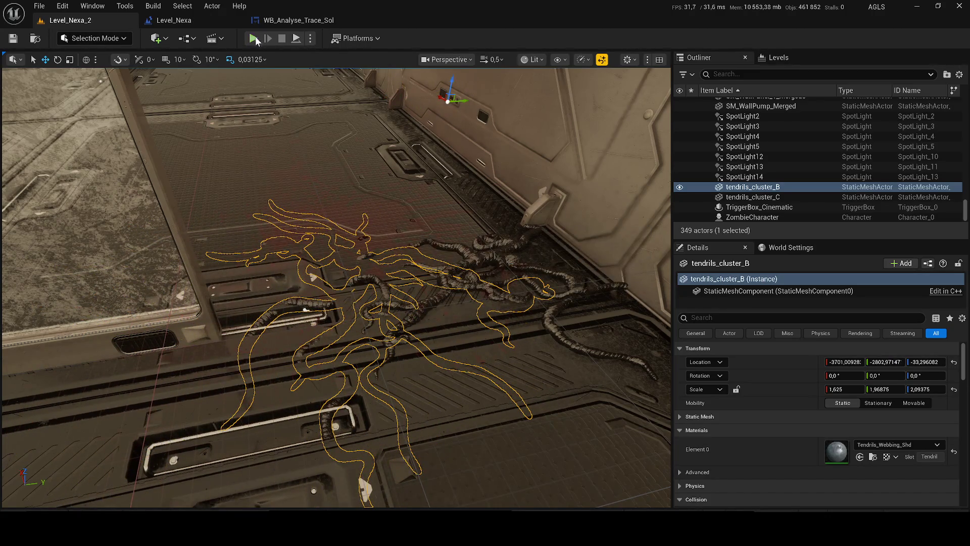
click(255, 39)
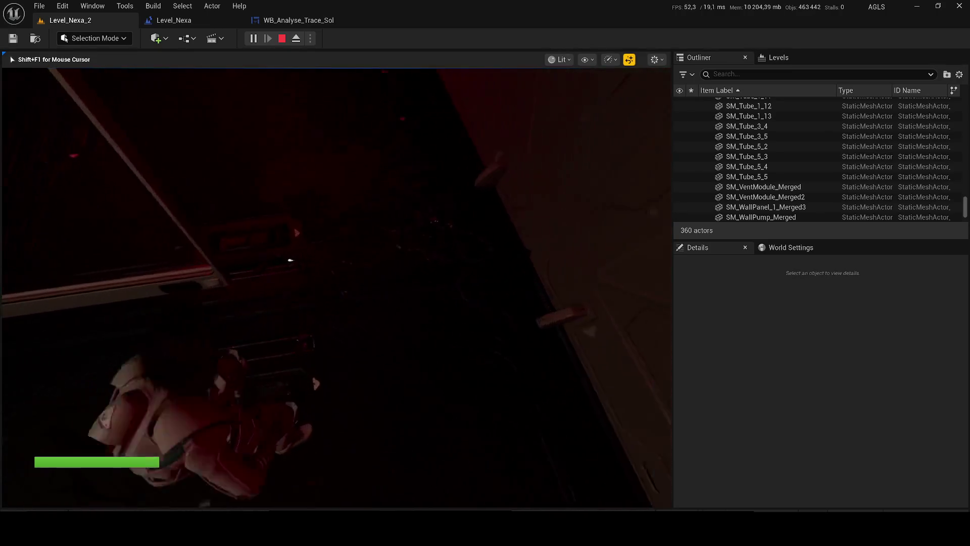
key(Escape)
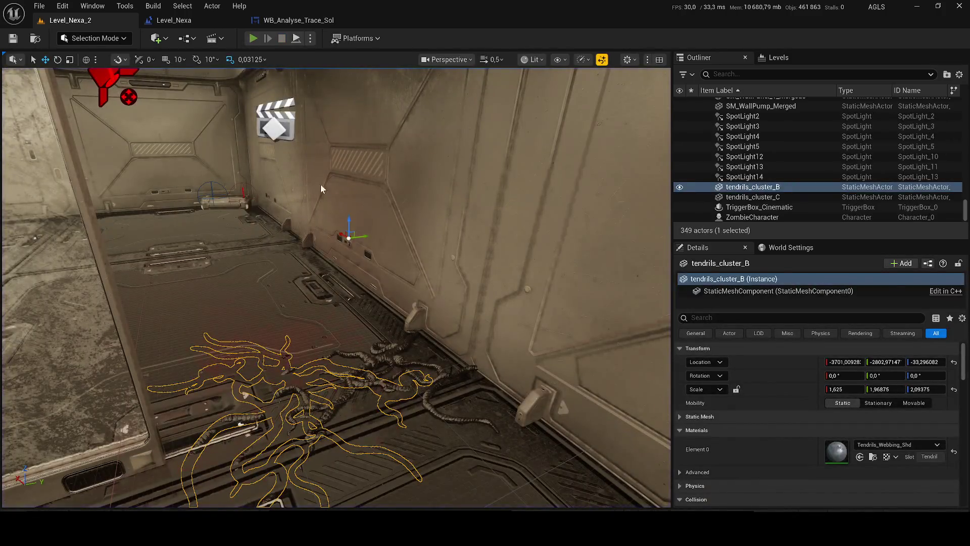
key(alt+p)
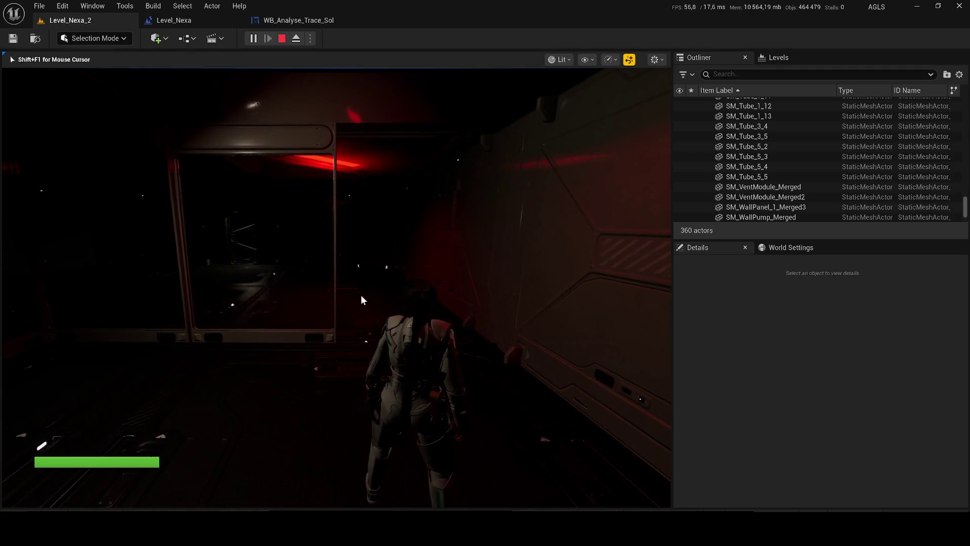
key(Escape)
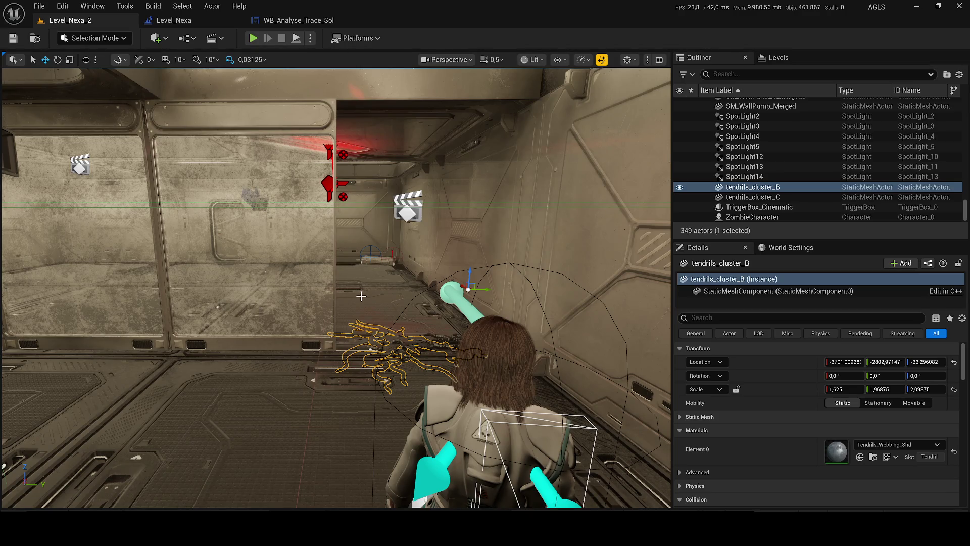
Delete tendrils_cluster_B and tendrils_cluster_C, then playtest the level without them.
mouse_move(361, 296)
mouse_down()
mouse_move(384, 288)
mouse_move(384, 233)
mouse_up()
key(Delete)
click(455, 263)
key(Delete)
click(253, 39)
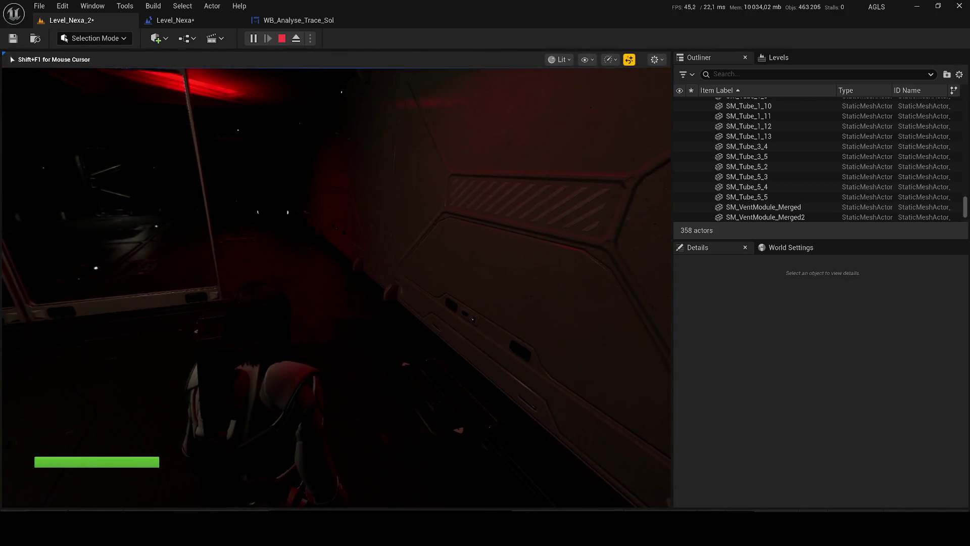
key(Escape)
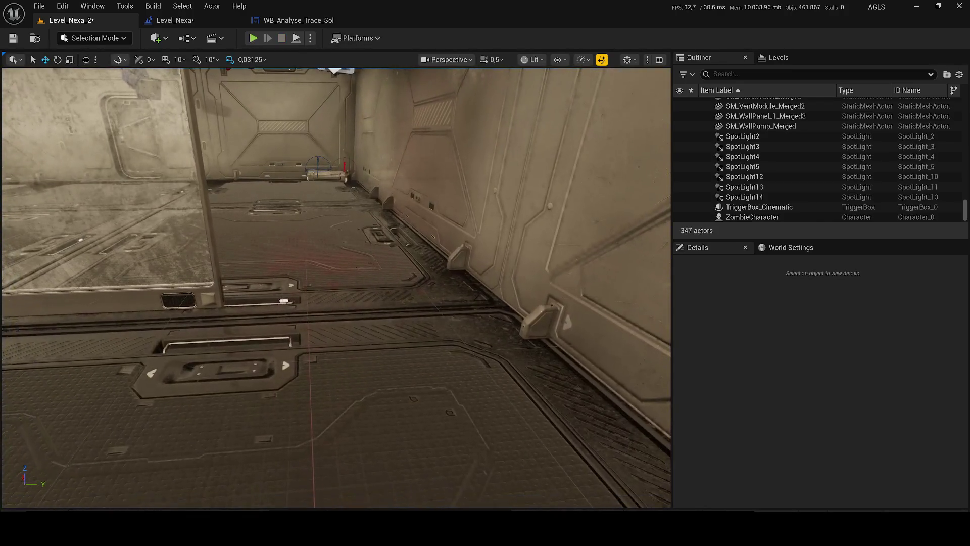
Try tendrils_lump_B, remove it, and place tendrils_lump_C on the corridor floor instead.
key(ctrl+space)
mouse_move(455, 399)
mouse_down()
mouse_move(462, 353)
mouse_move(431, 381)
mouse_move(376, 304)
mouse_up()
key(e)
key(Delete)
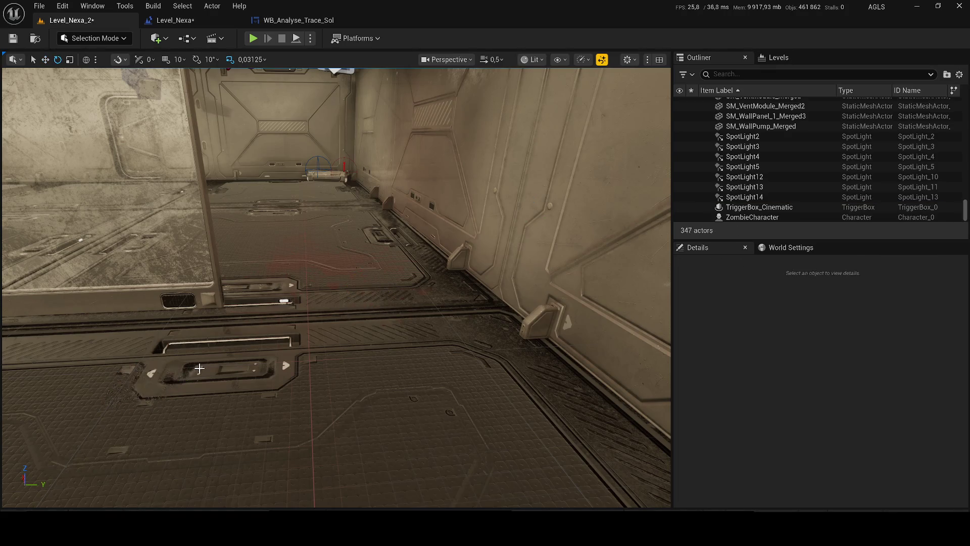
scroll(185, 374, down, 3)
key(ctrl+space)
mouse_move(495, 399)
mouse_down()
mouse_move(384, 303)
mouse_move(262, 309)
mouse_move(394, 303)
mouse_move(381, 278)
mouse_up()
Set tendrils_lump_C's X scale to 1.3 and slide it across the floor.
drag(844, 389, 935, 389)
click(844, 389)
text(1)
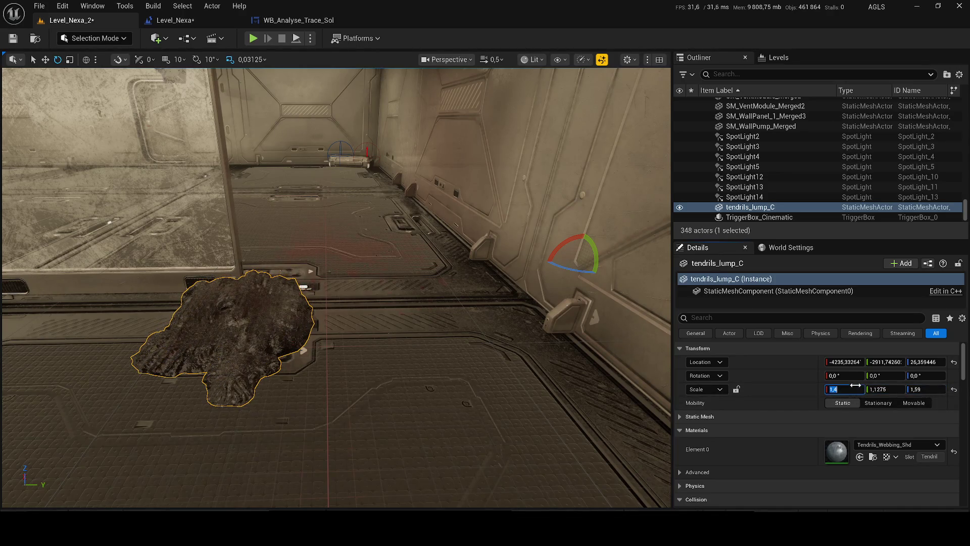
text(.3)
key(Return)
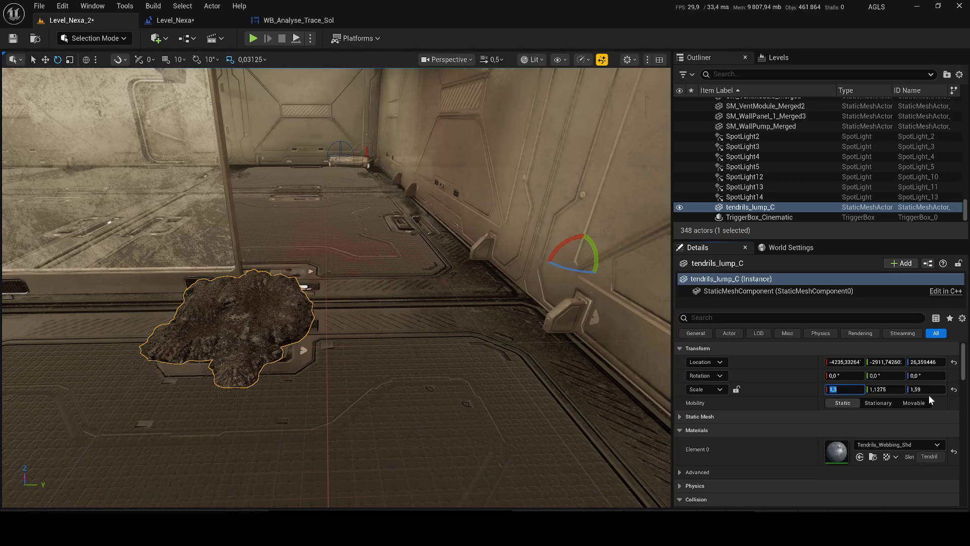
drag(203, 344, 267, 344)
mouse_move(491, 233)
mouse_down()
mouse_move(606, 215)
mouse_move(551, 230)
mouse_move(396, 198)
mouse_move(444, 182)
mouse_move(386, 193)
mouse_move(374, 209)
mouse_move(386, 216)
mouse_up()
key(w)
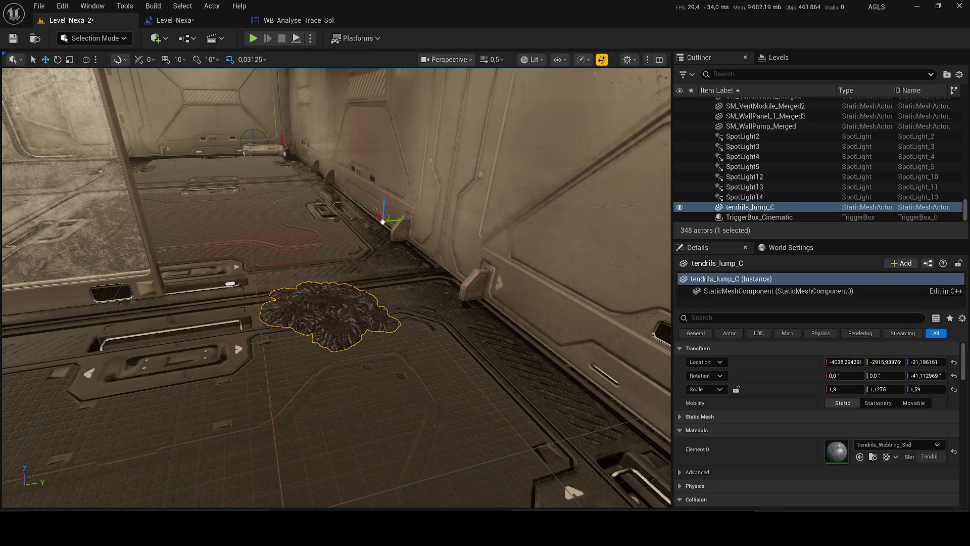
Stretch the lump further along X, move it beside the corridor wall, and save the level.
scroll(386, 216, up, 5)
scroll(334, 283, down, 5)
key(r)
drag(347, 240, 362, 241)
key(w)
scroll(362, 241, up, 3)
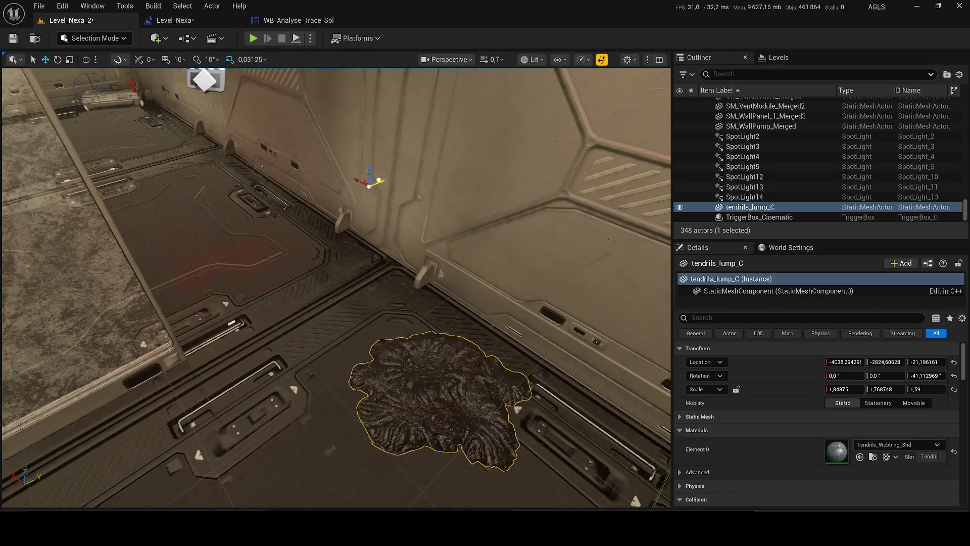
mouse_move(328, 205)
mouse_down()
mouse_move(394, 173)
mouse_move(253, 154)
mouse_move(275, 154)
mouse_up()
key(ctrl+s)
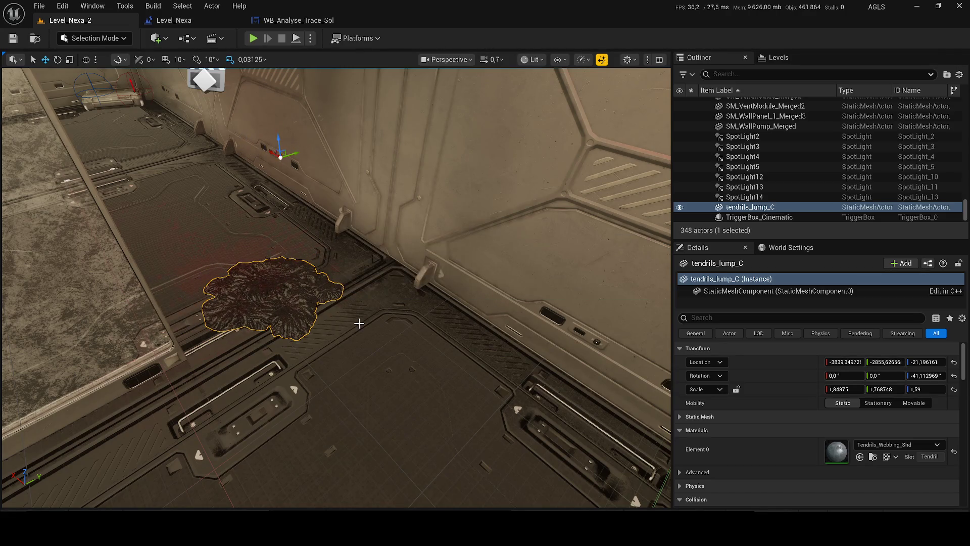
Select SpotLight4 to inspect its light settings.
scroll(360, 320, up, 5)
scroll(336, 288, down, 2)
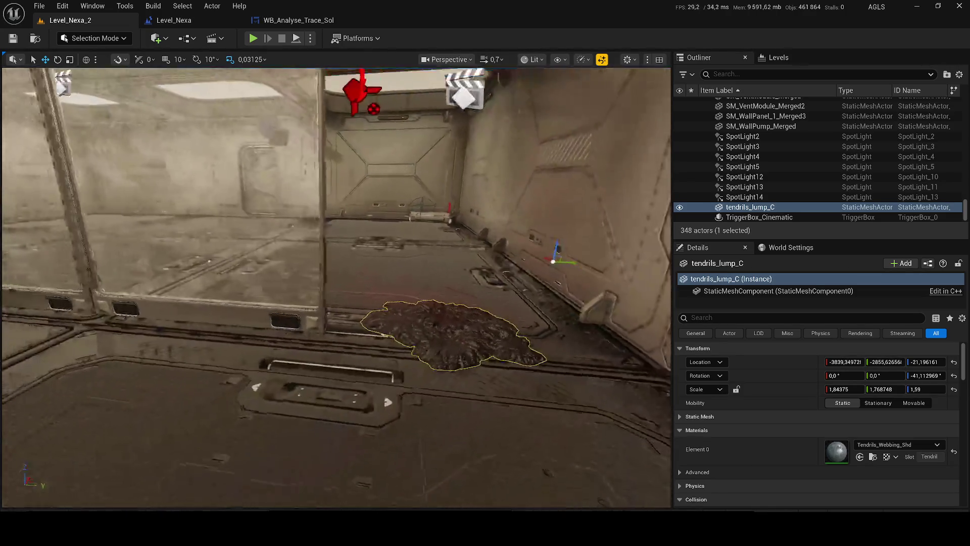
scroll(336, 288, up, 3)
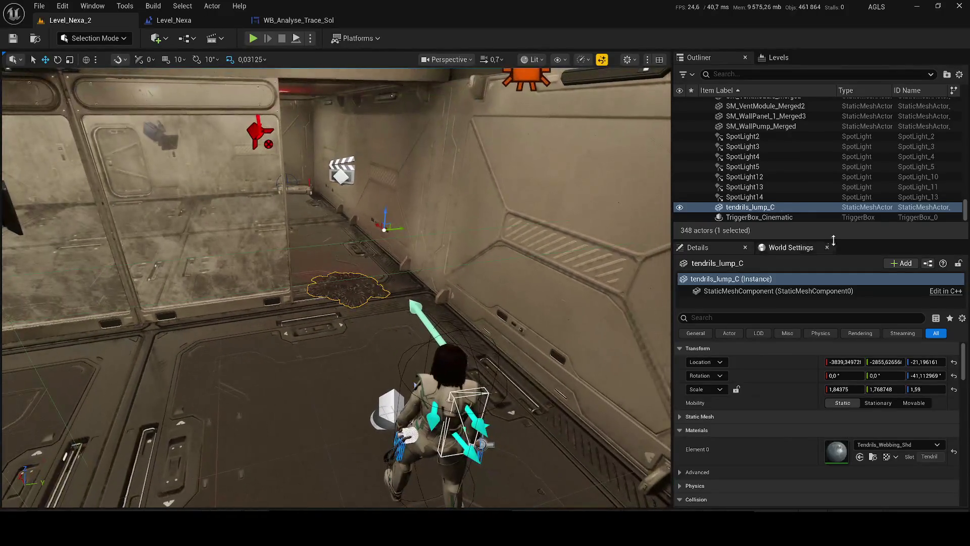
click(765, 158)
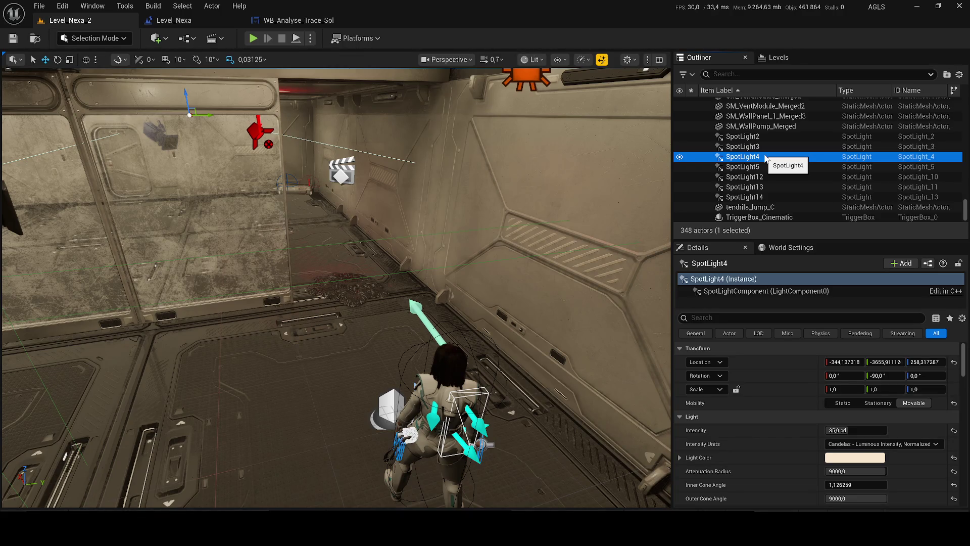
Open the content drawer on Tentacules/V2/Untitled/StaticMeshes with its six tendril meshes.
click(76, 507)
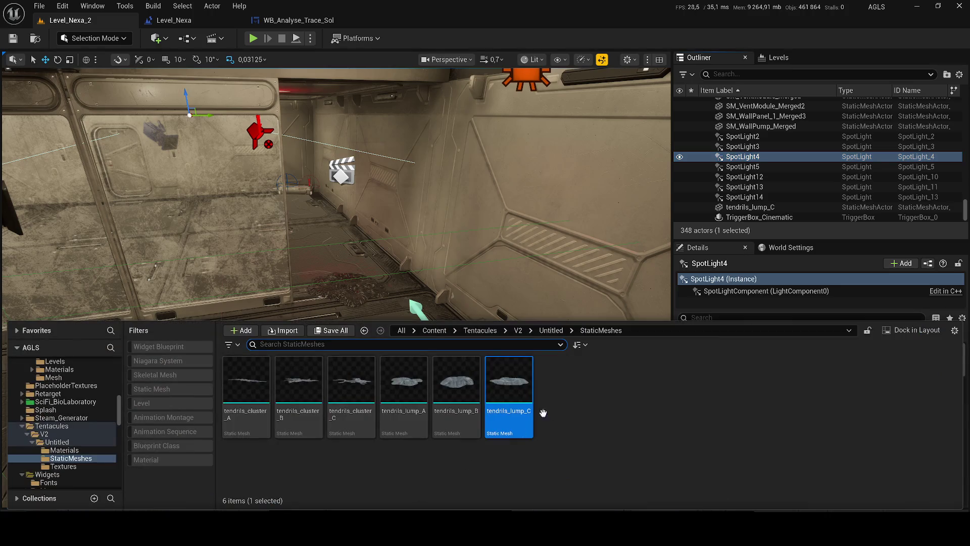
Create a folder named Textures inside Tentacules/V2, next to Untitled.
click(519, 330)
right_click(346, 429)
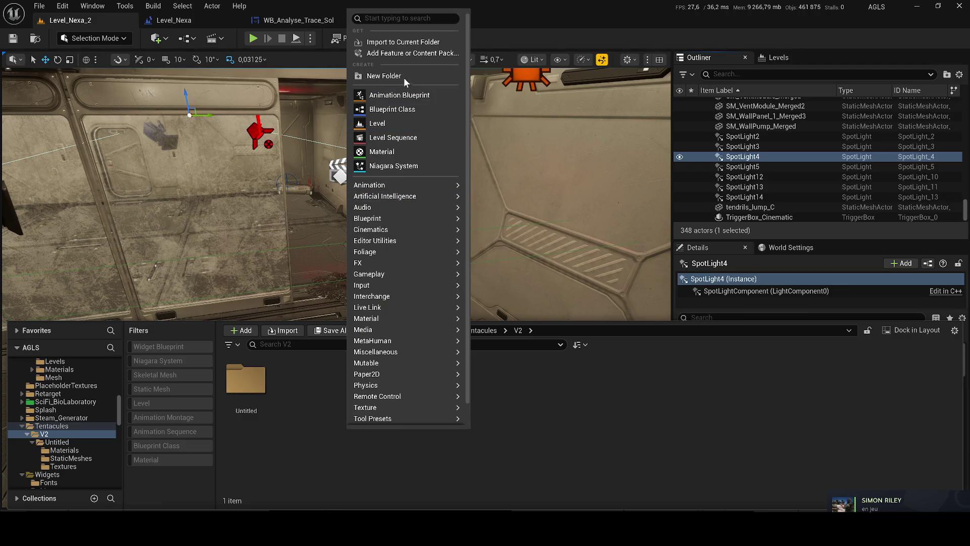
click(405, 76)
text(tex)
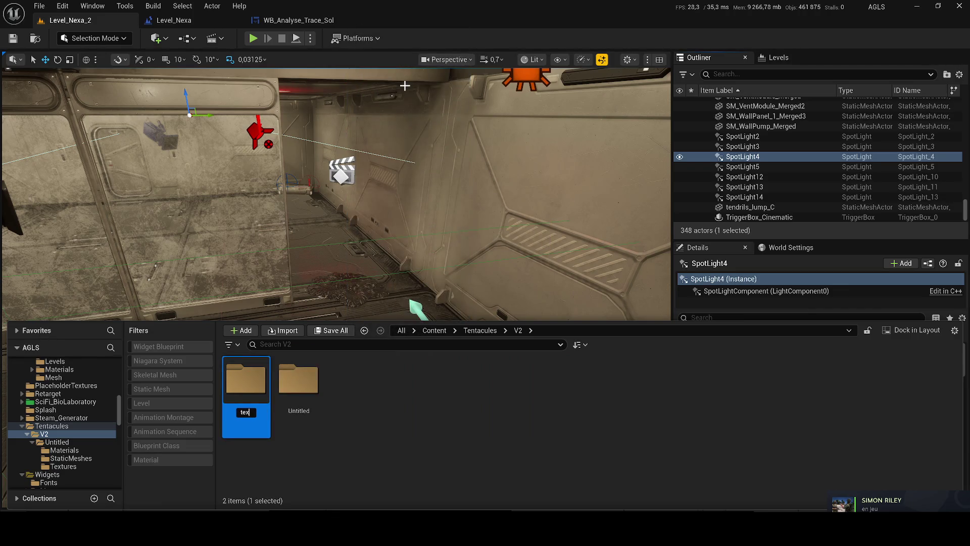
text(ture)
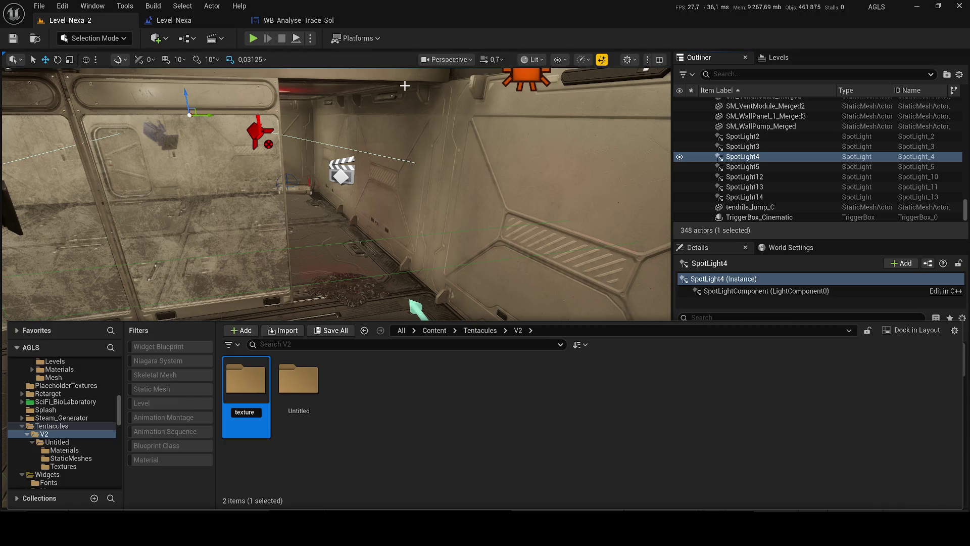
text(s)
key(Delete)
text(T)
key(Return)
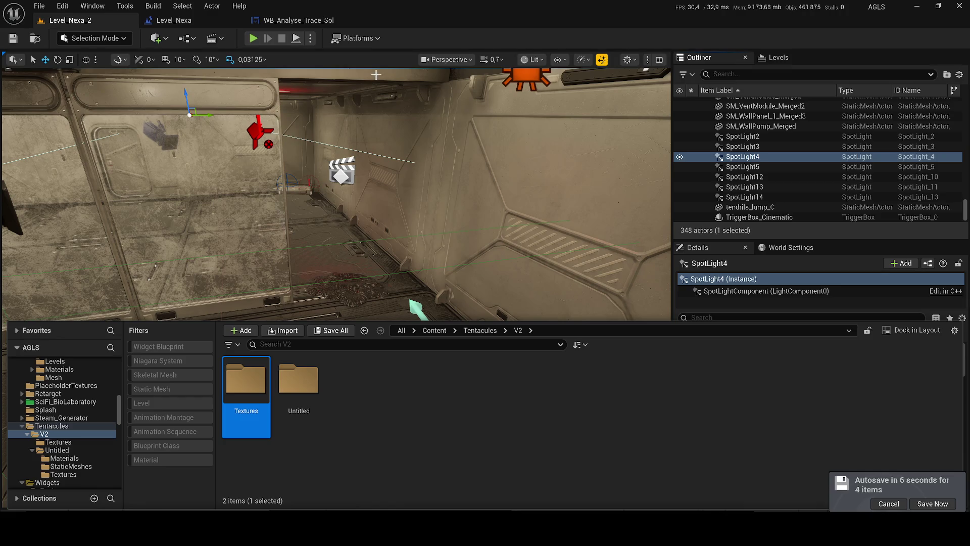
Postpone the autosave, show the empty V2/Textures folder, and switch to the Downloads window.
click(889, 504)
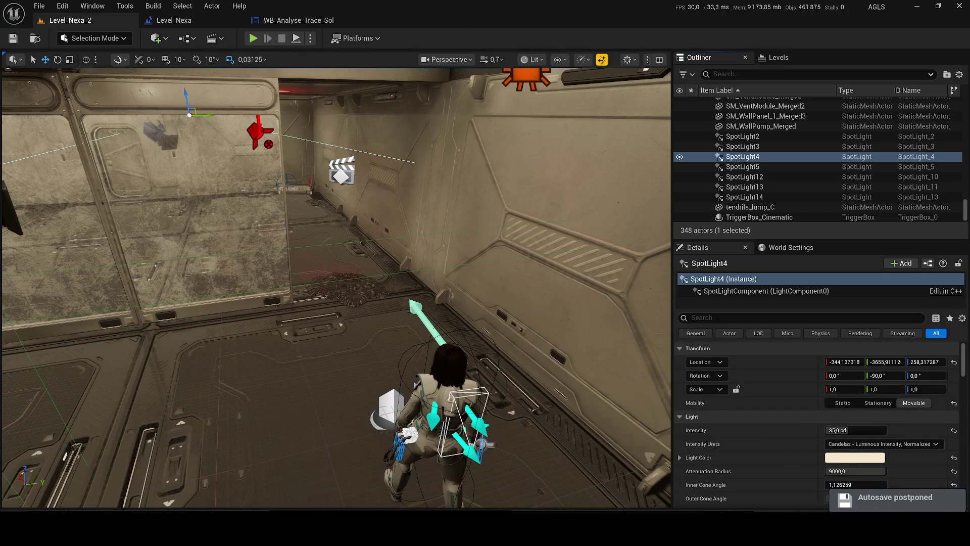
key(ctrl+space)
key(alt+Tab)
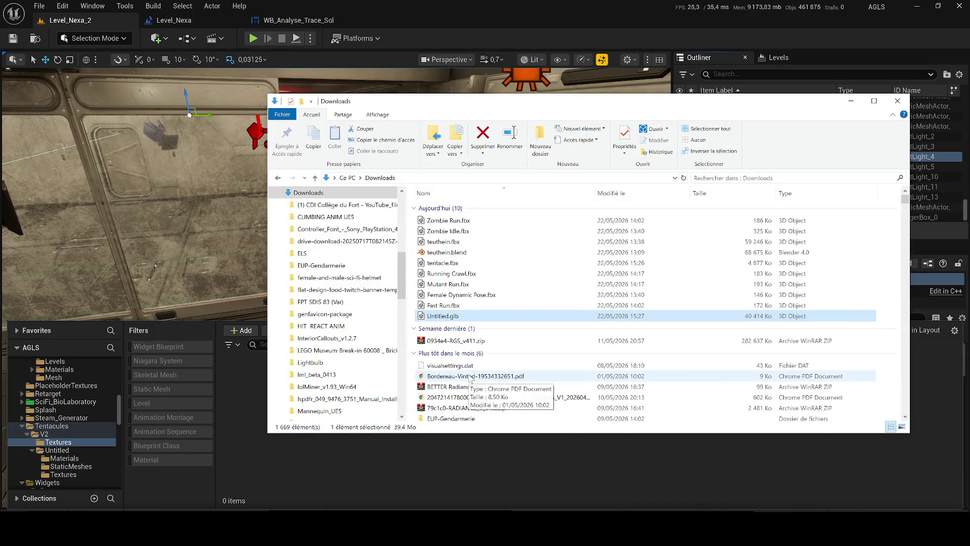
scroll(467, 384, down, 4)
scroll(369, 379, down, 4)
scroll(369, 376, up, 10)
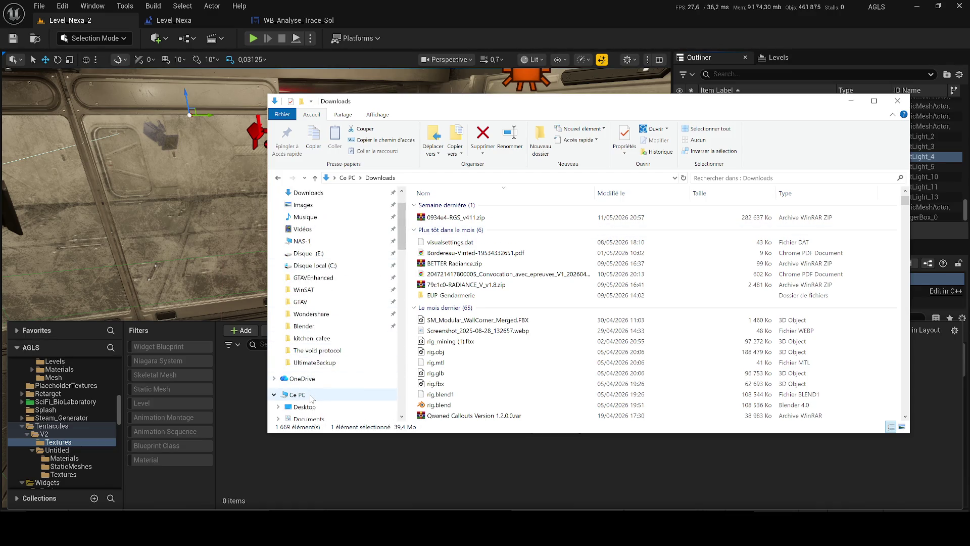
click(298, 394)
click(803, 460)
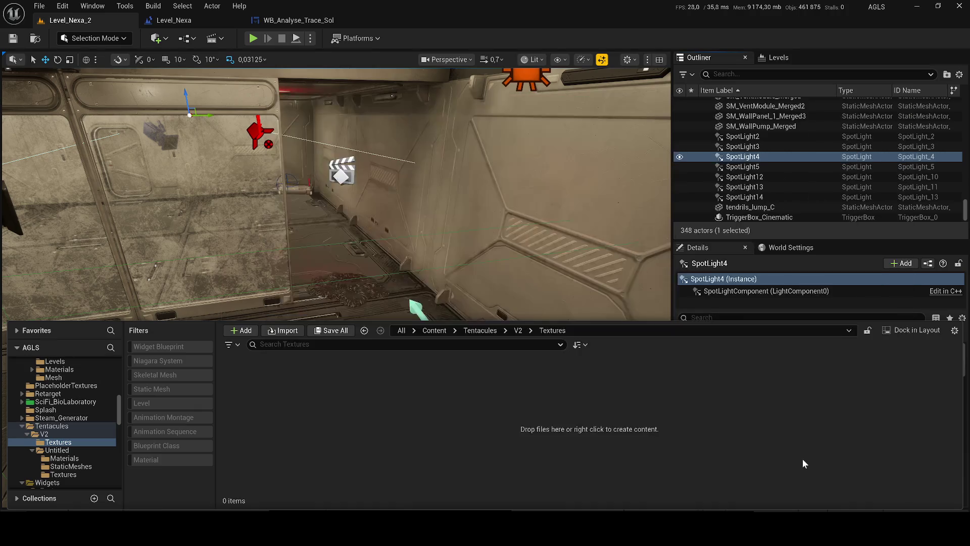
key(ctrl+space)
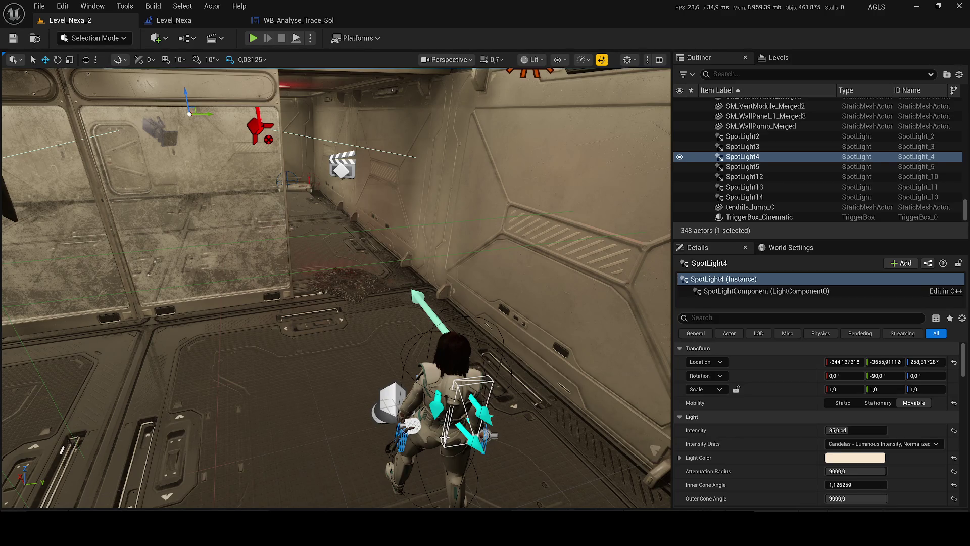
Bring up the WB_Analyse_Trace_Sol Designer showing 'Analyser les traces laissés par la créature'.
click(298, 20)
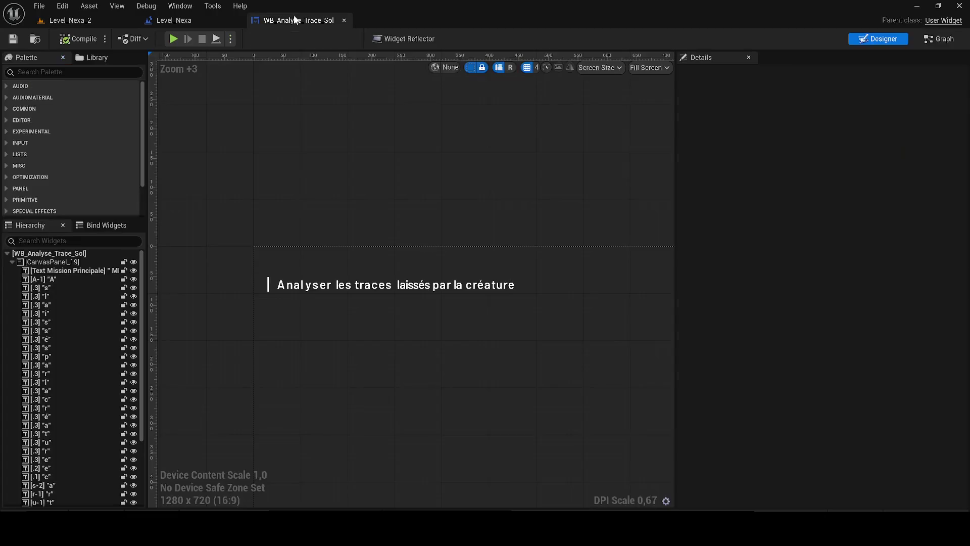